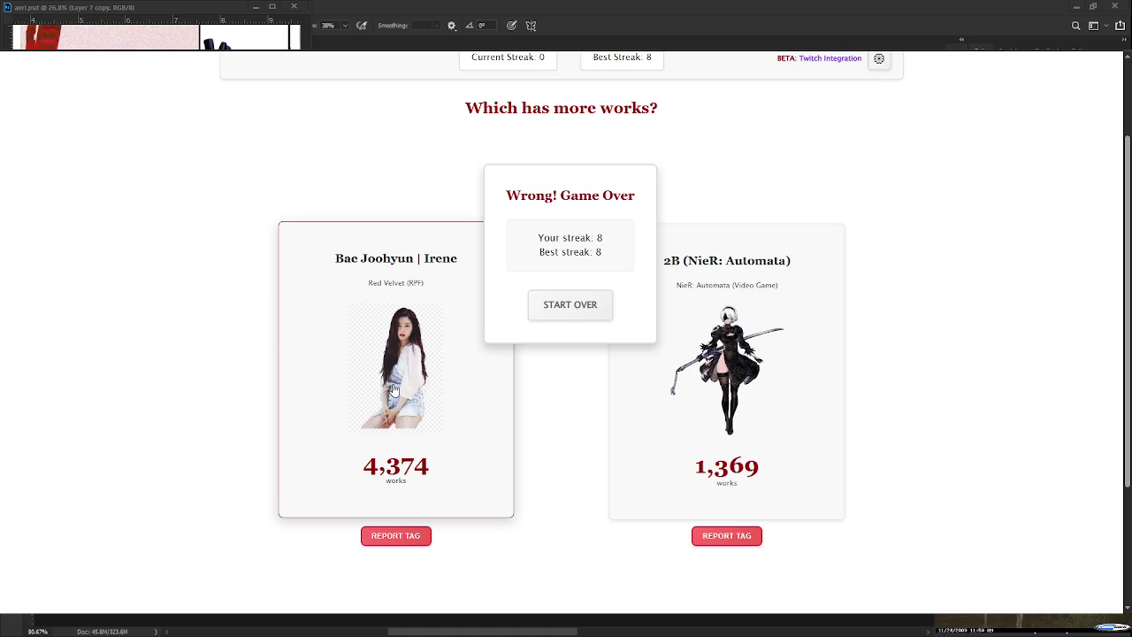
Restart the AO3 game and pick Jennifer Blake as having more works than Lily Luna Potter
click(584, 313)
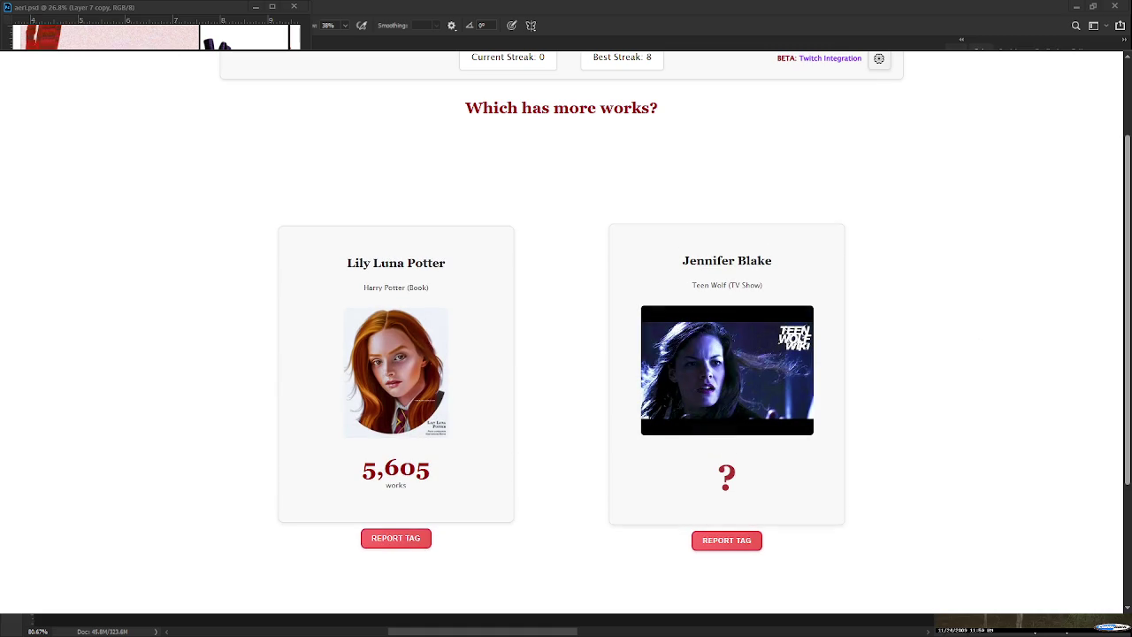
click(726, 372)
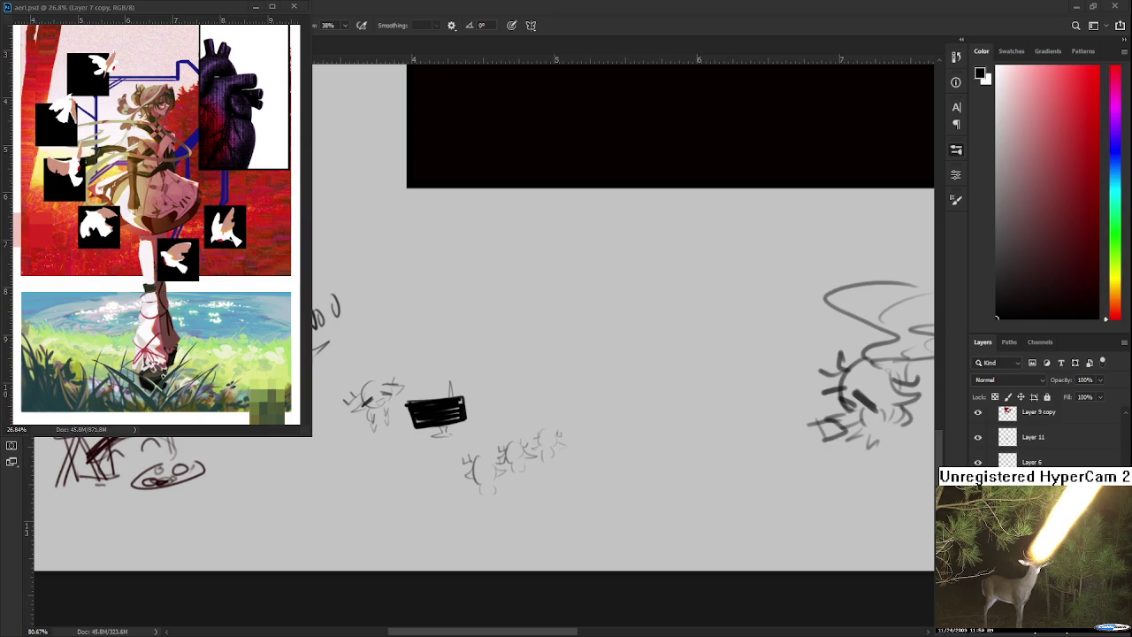
Pan to the red-and-black painting and paste the anime character image into the file
drag(554, 247, 502, 424)
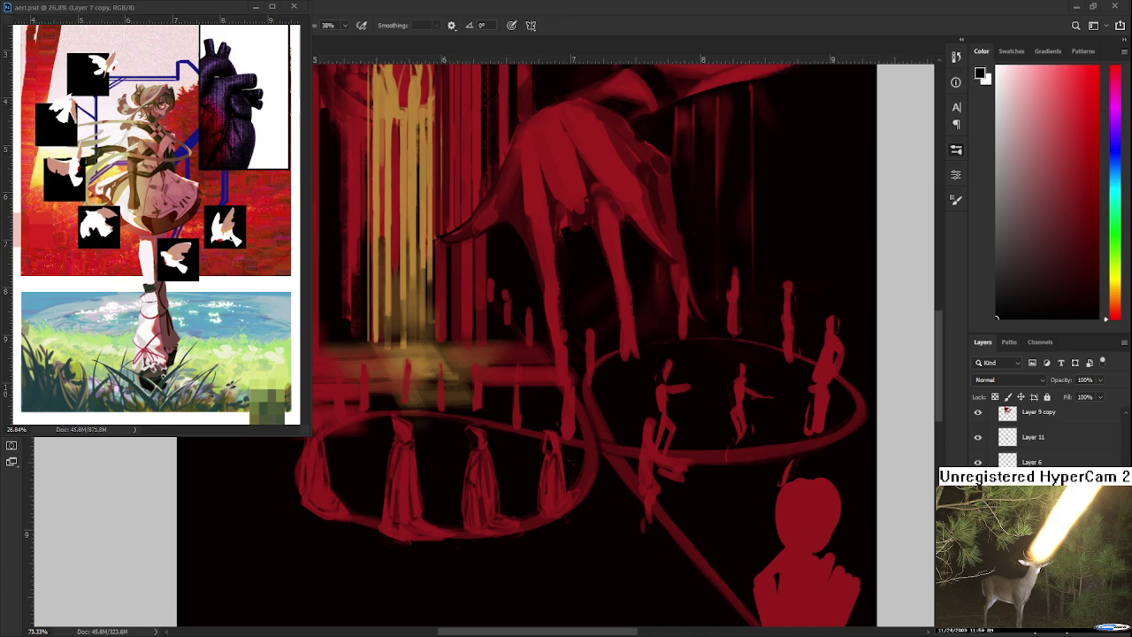
key(ctrl+minus)
key(ctrl+v)
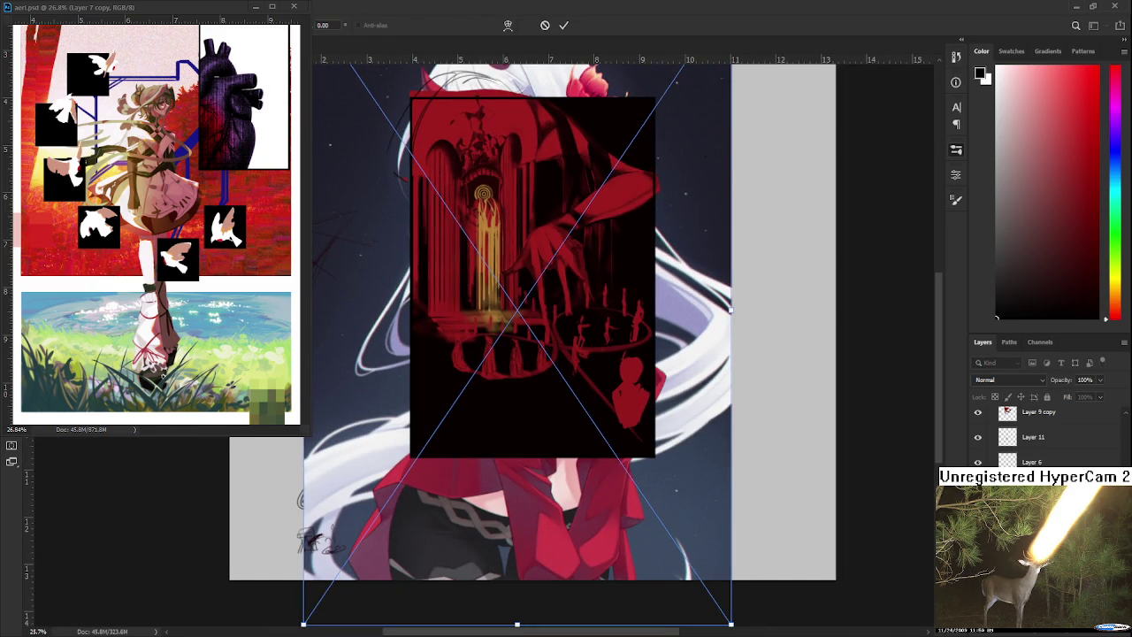
Bring the anime image to the top of the layer stack and shrink it toward the canvas centre
key(Return)
scroll(1035, 434, up, 5)
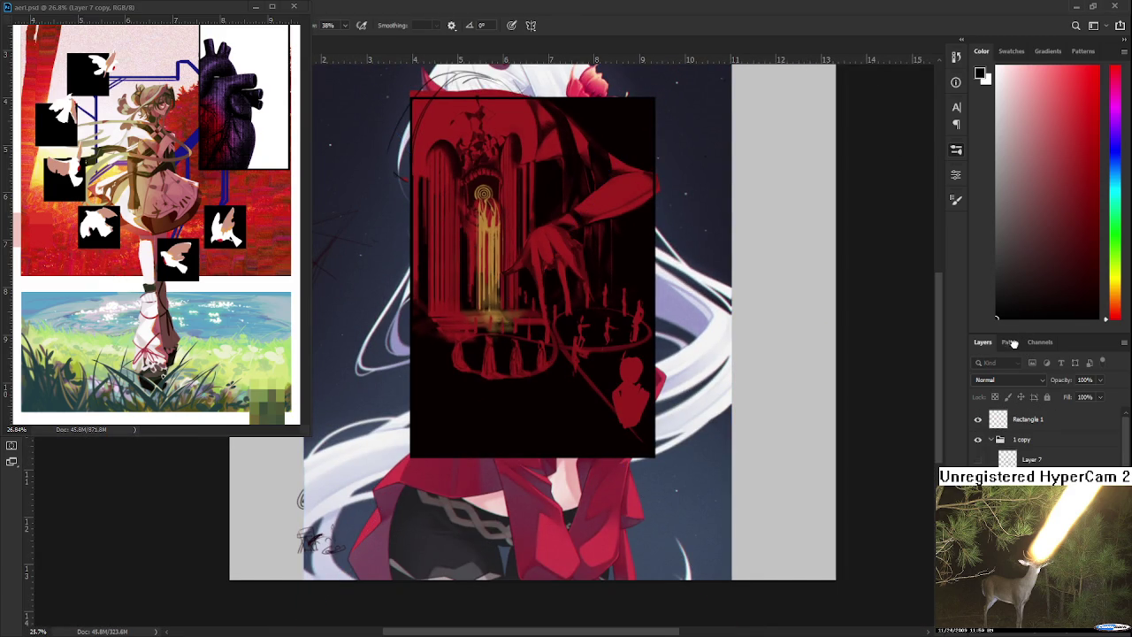
key(ctrl+shift+bracketright)
key(ctrl+minus)
key(ctrl+t)
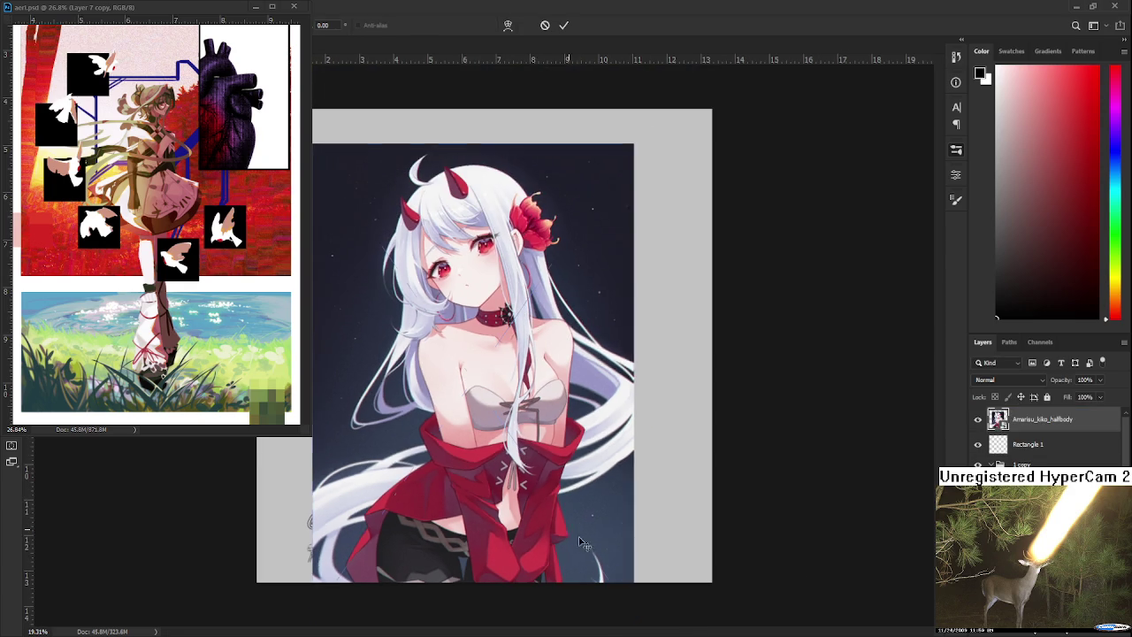
drag(629, 543, 525, 468)
drag(501, 352, 577, 391)
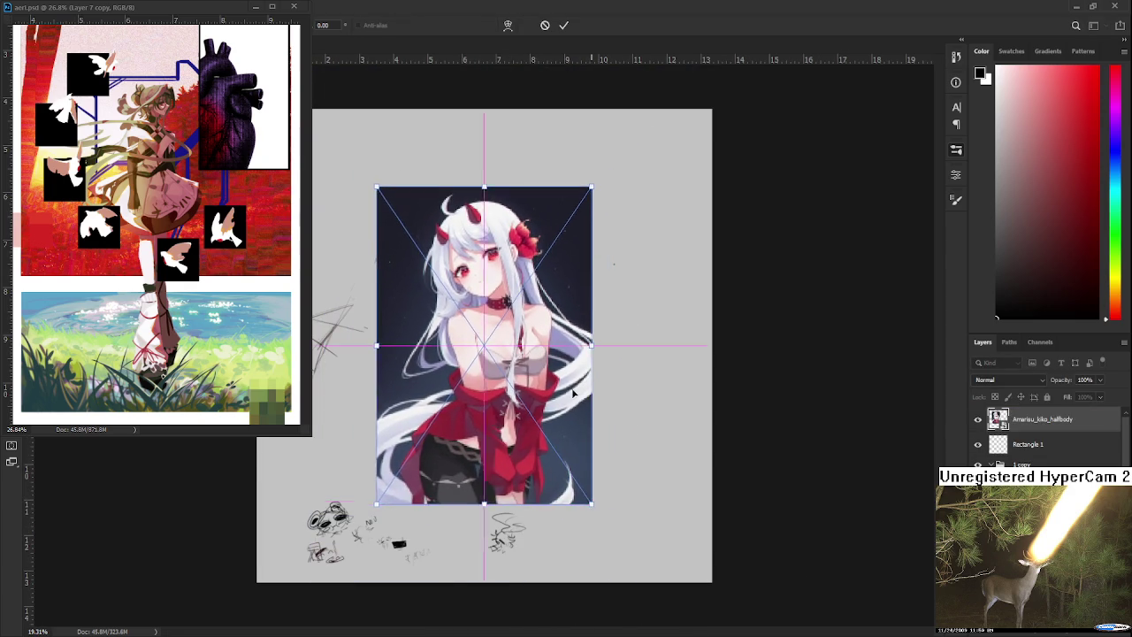
key(Return)
Scroll around the canvas and rotate the view back upright
scroll(548, 363, up, 2)
scroll(531, 345, up, 2)
scroll(519, 330, up, 2)
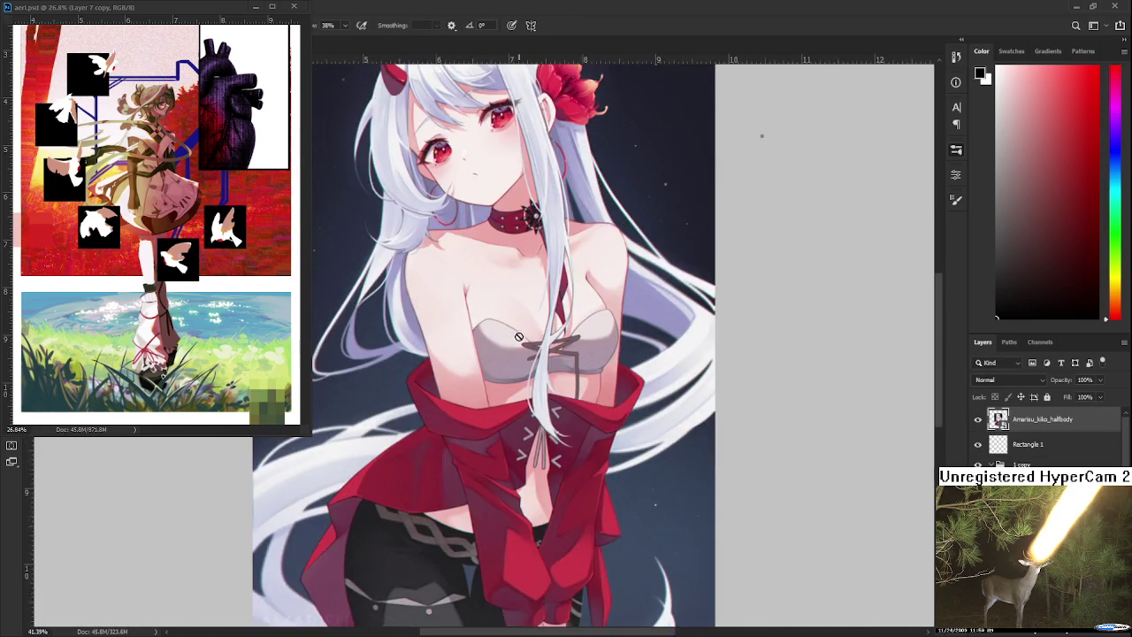
scroll(519, 330, down, 2)
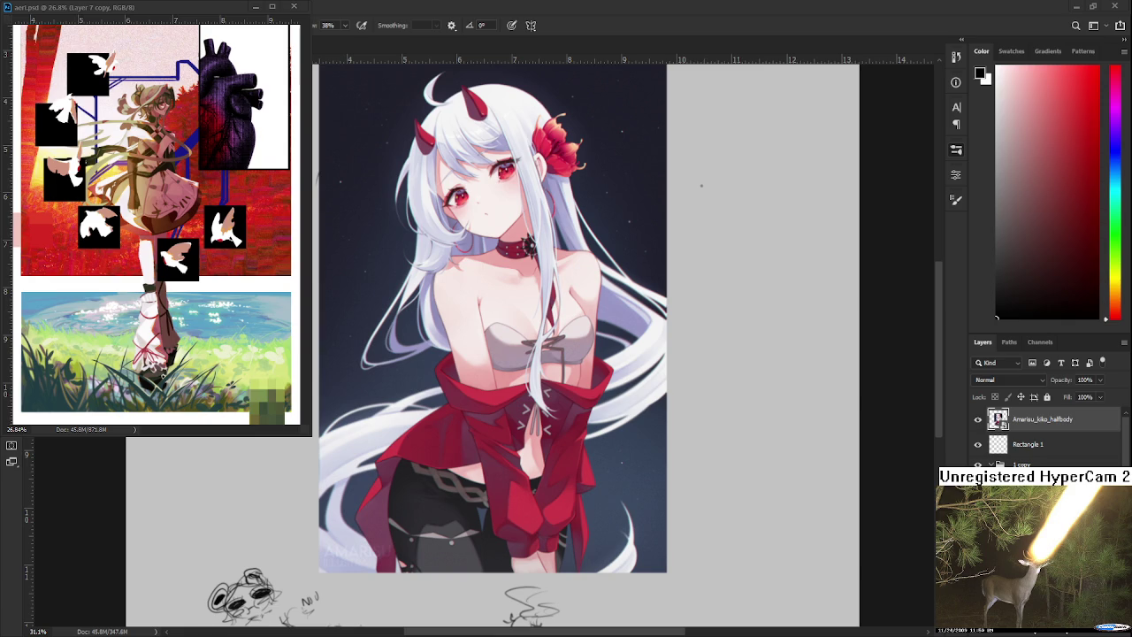
scroll(425, 445, up, 1)
scroll(425, 476, up, 1)
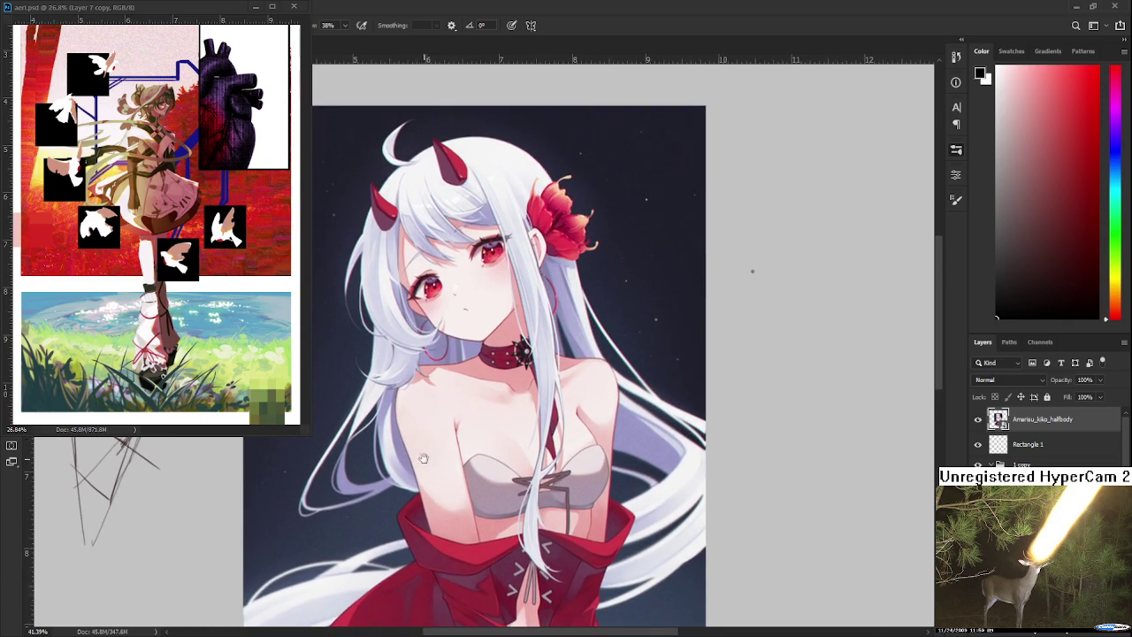
scroll(444, 404, up, 1)
scroll(444, 404, up, 1)
scroll(443, 402, up, 1)
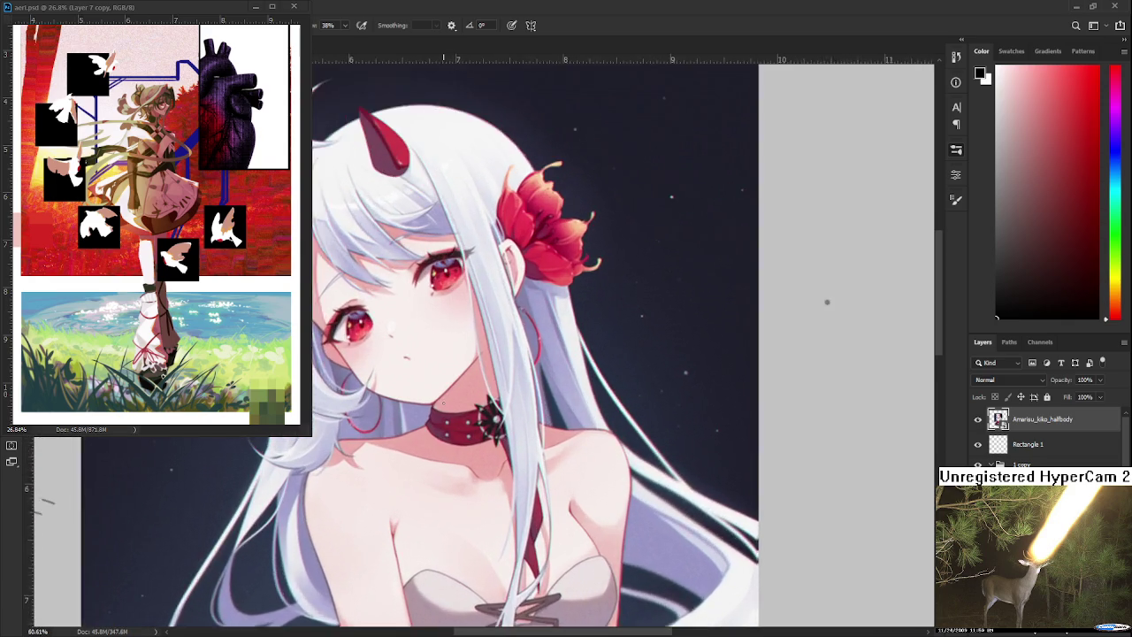
scroll(425, 380, up, 1)
scroll(354, 327, up, 1)
scroll(318, 292, up, 1)
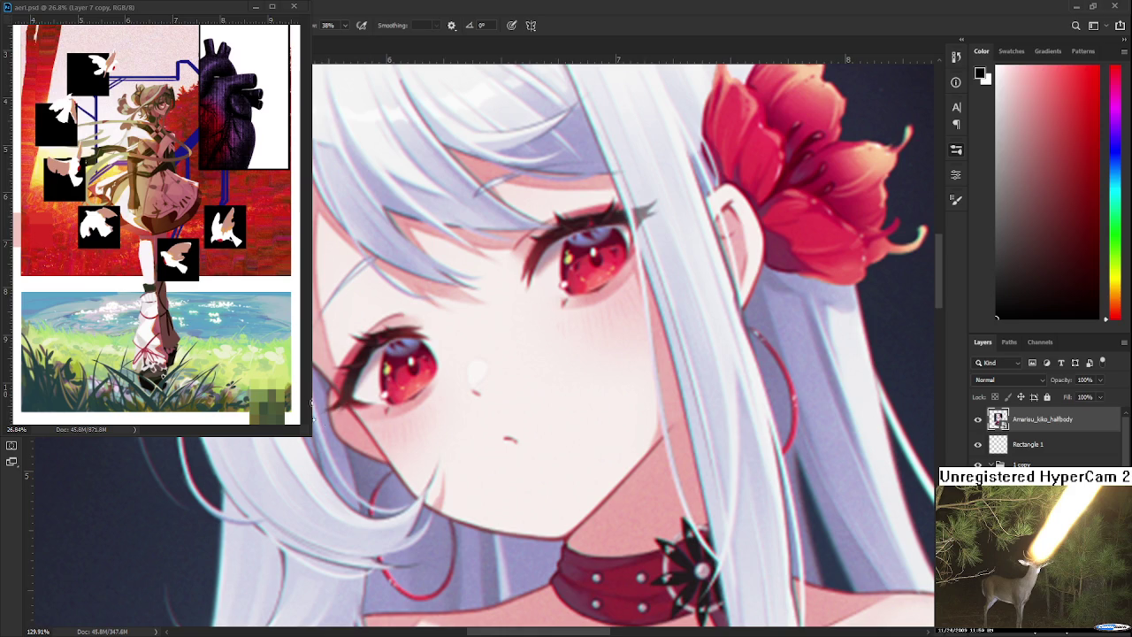
scroll(372, 416, down, 1)
scroll(442, 425, down, 1)
scroll(495, 429, down, 1)
scroll(527, 431, down, 1)
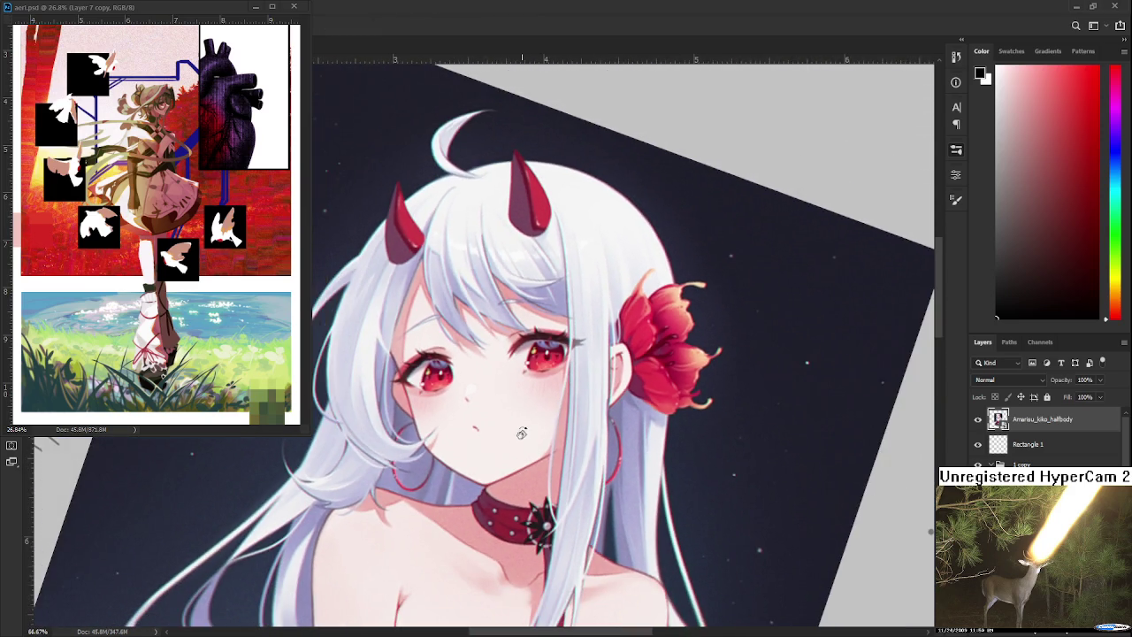
scroll(445, 448, up, 1)
scroll(445, 448, up, 1)
scroll(358, 513, down, 2)
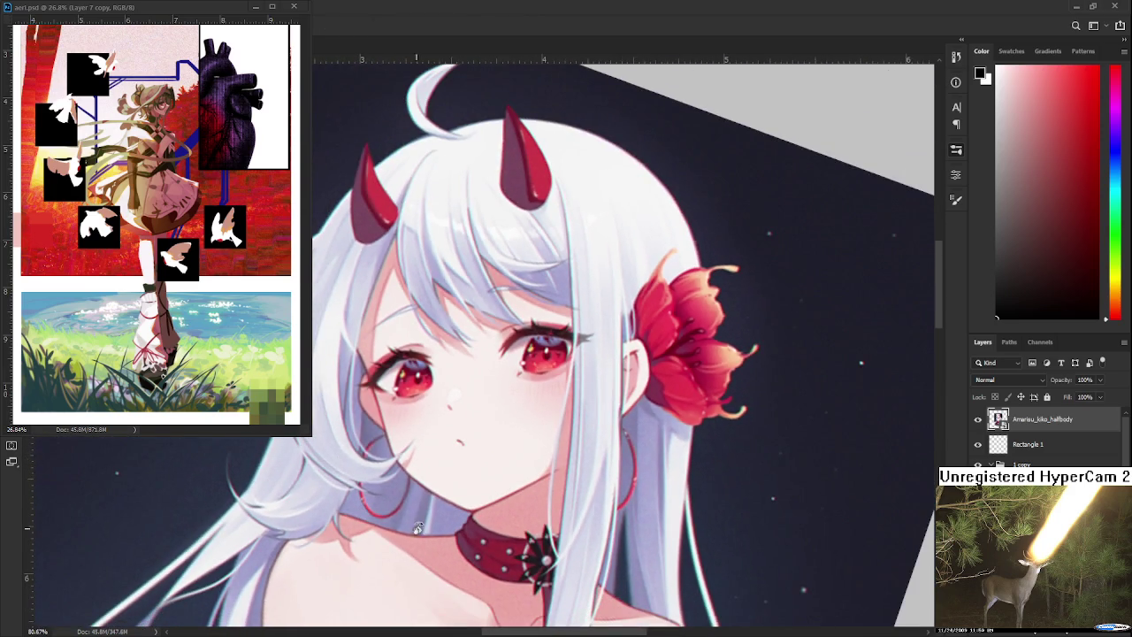
scroll(423, 487, down, 1)
scroll(424, 500, down, 1)
scroll(428, 513, down, 1)
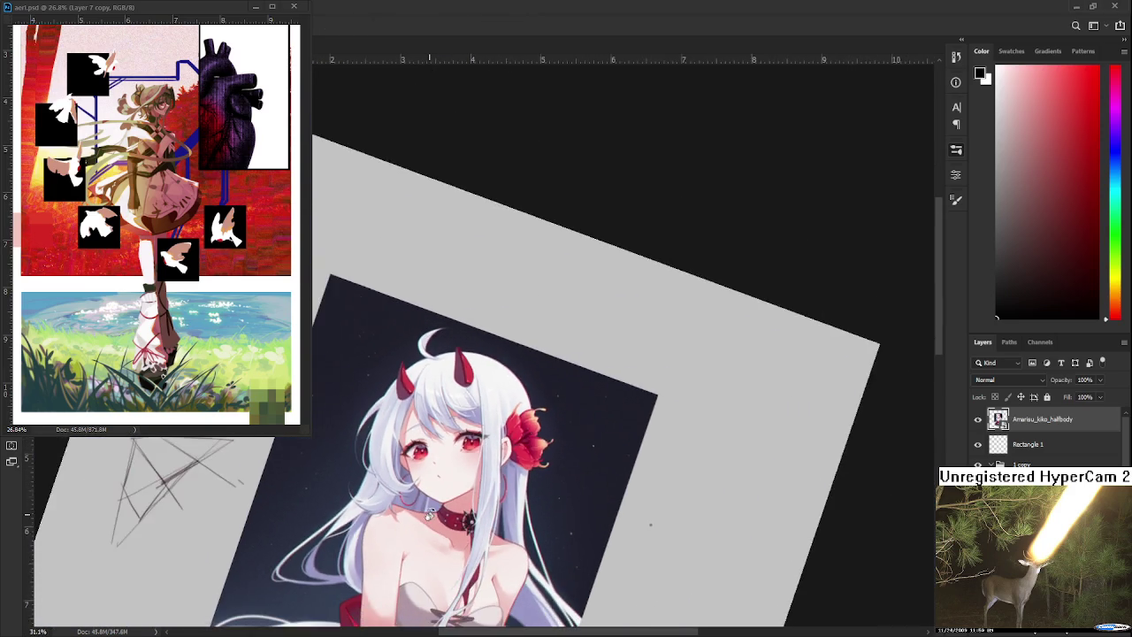
scroll(428, 513, down, 1)
drag(428, 513, 518, 409)
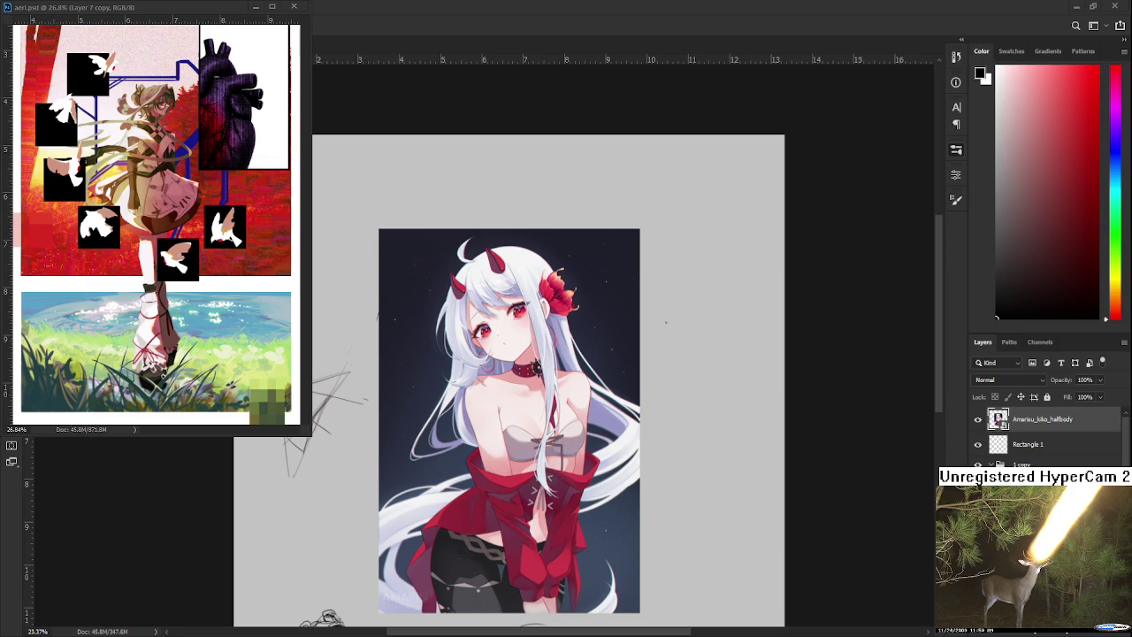
scroll(565, 522, up, 2)
scroll(562, 520, up, 2)
scroll(560, 517, up, 1)
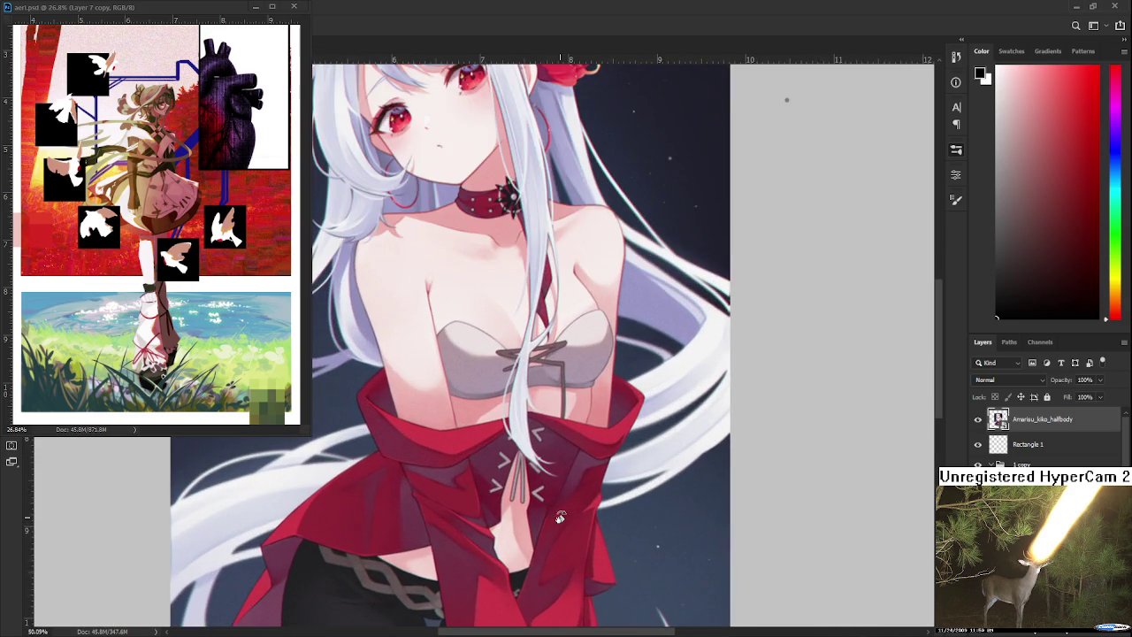
scroll(557, 509, down, 1)
scroll(549, 496, down, 1)
scroll(535, 473, down, 1)
scroll(520, 449, up, 1)
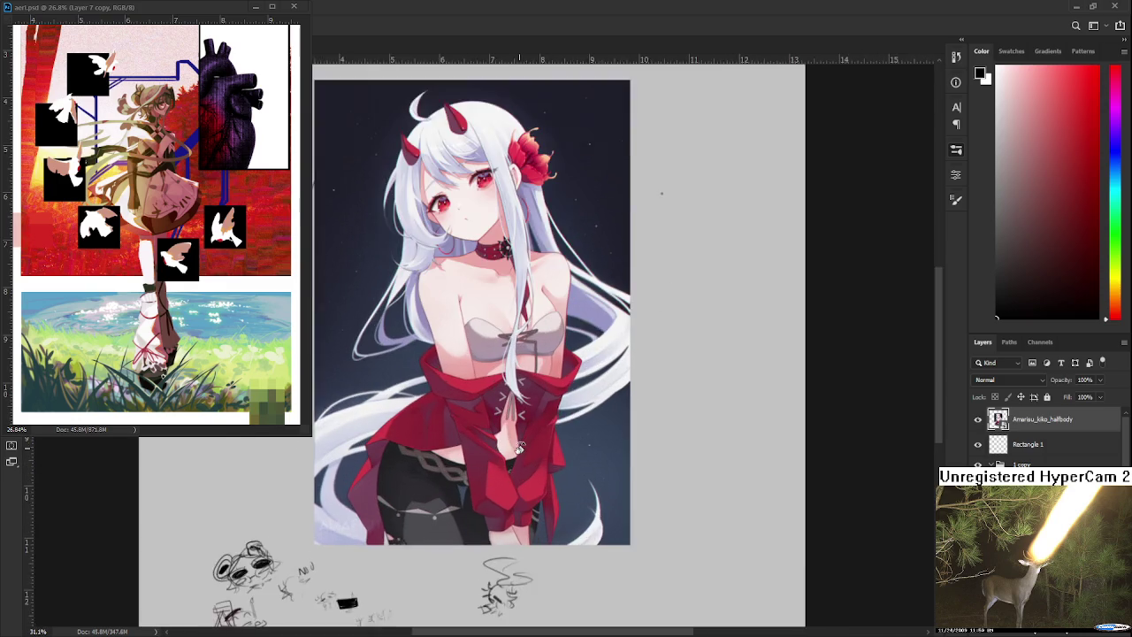
scroll(513, 447, up, 1)
scroll(495, 440, up, 1)
scroll(454, 432, up, 1)
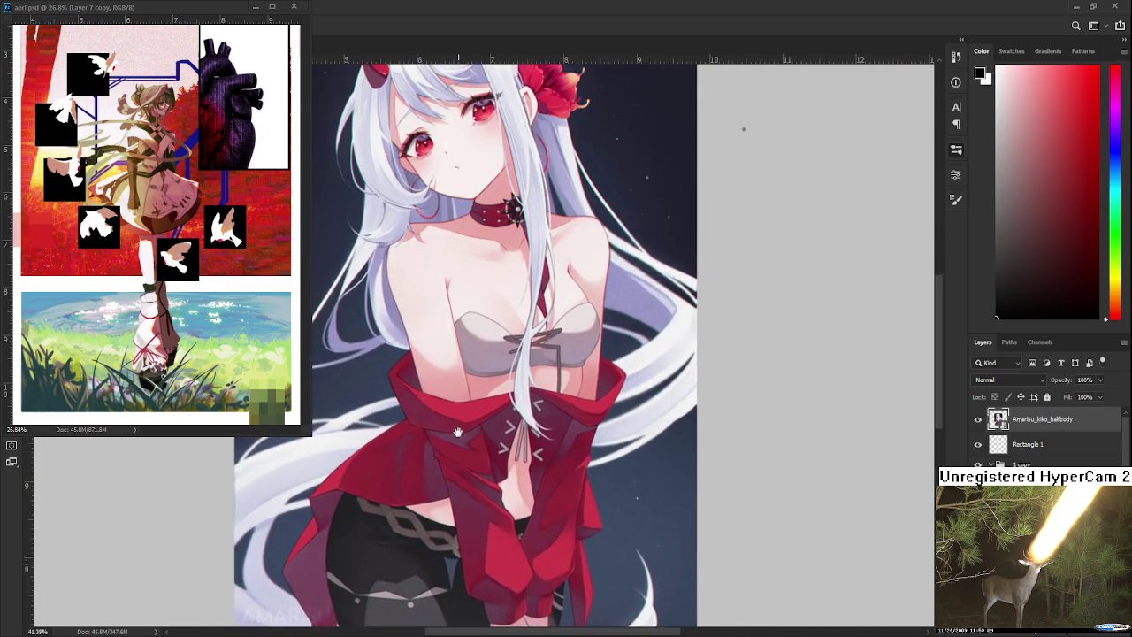
scroll(455, 432, down, 1)
scroll(465, 469, up, 1)
scroll(473, 509, up, 1)
scroll(481, 542, up, 1)
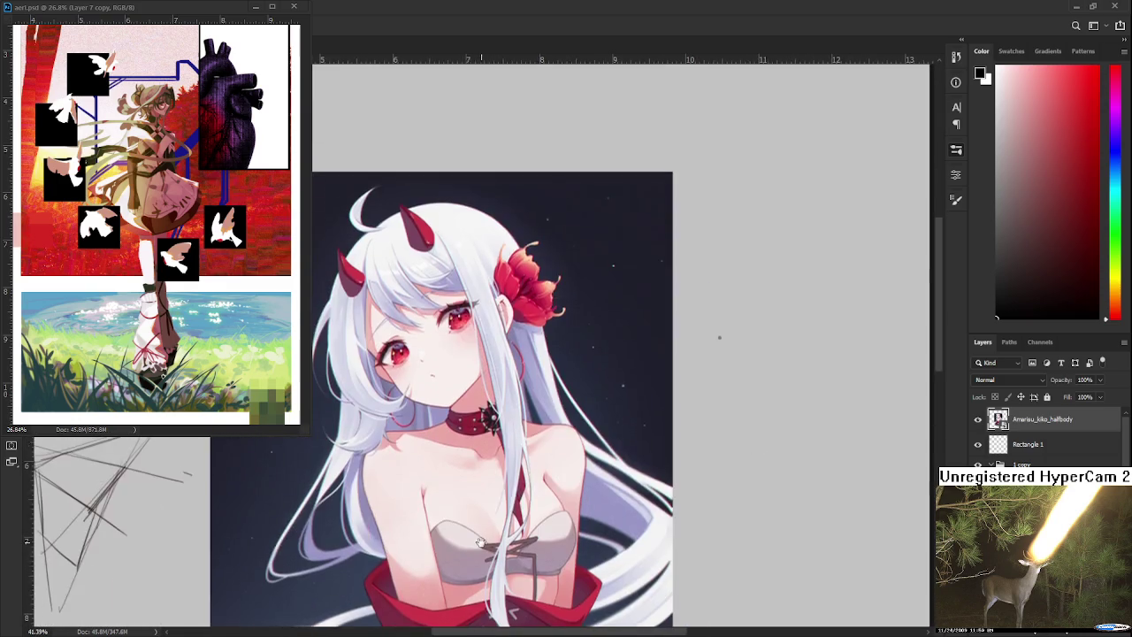
scroll(500, 416, down, 1)
scroll(495, 453, down, 1)
scroll(526, 432, up, 1)
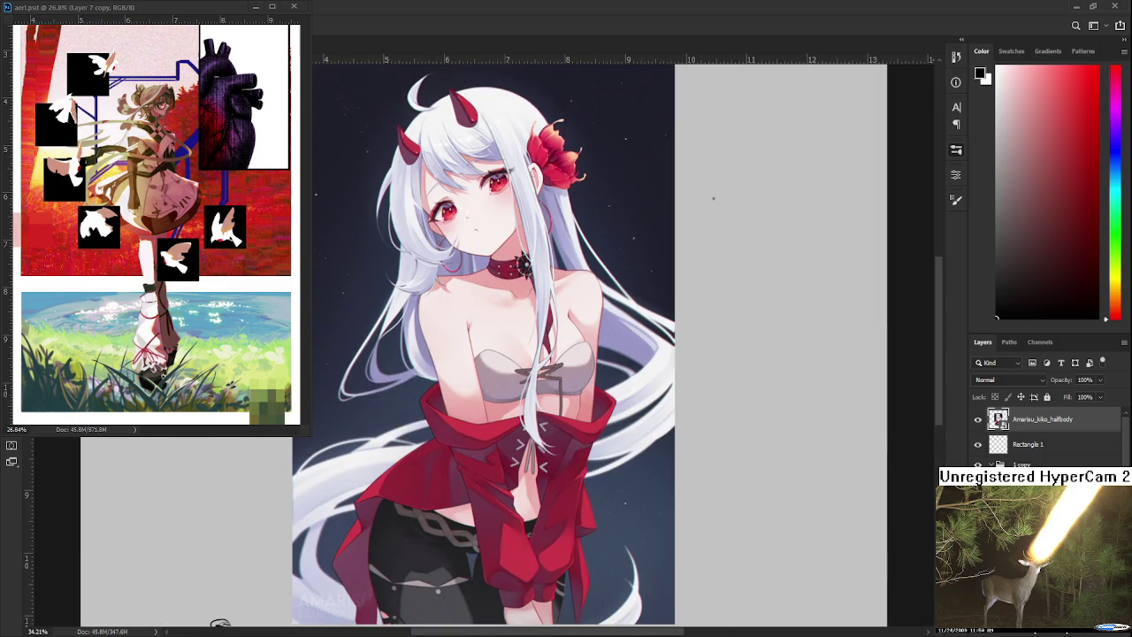
key(Delete)
Bring the gold doorway and hooded figures into view and choose a dark red paint colour
scroll(580, 445, up, 1)
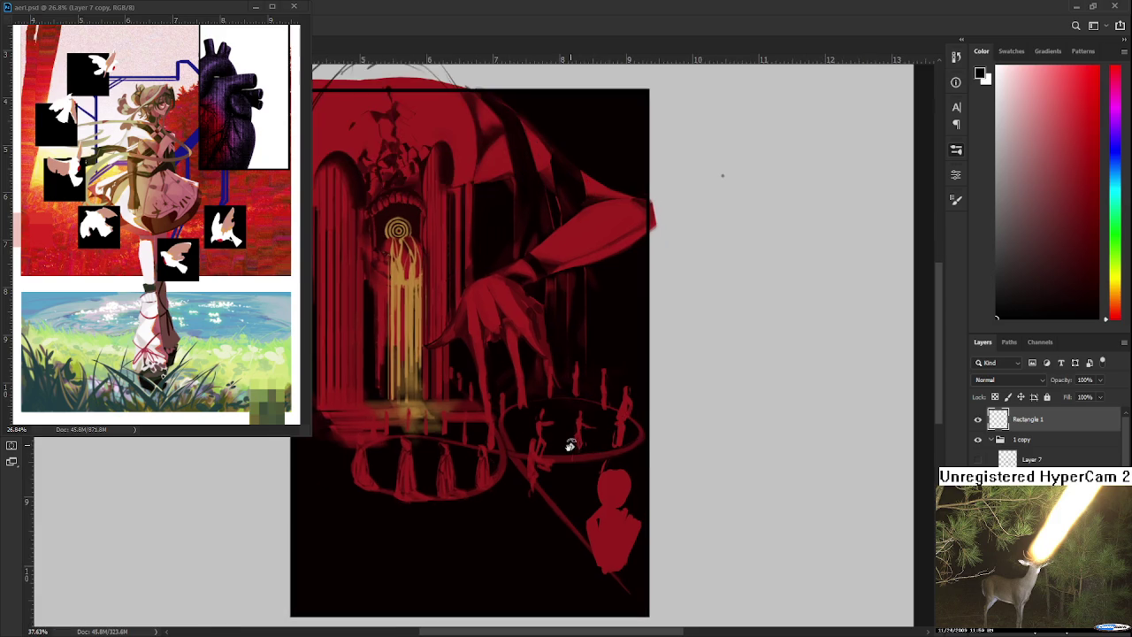
scroll(424, 460, up, 1)
scroll(423, 462, up, 1)
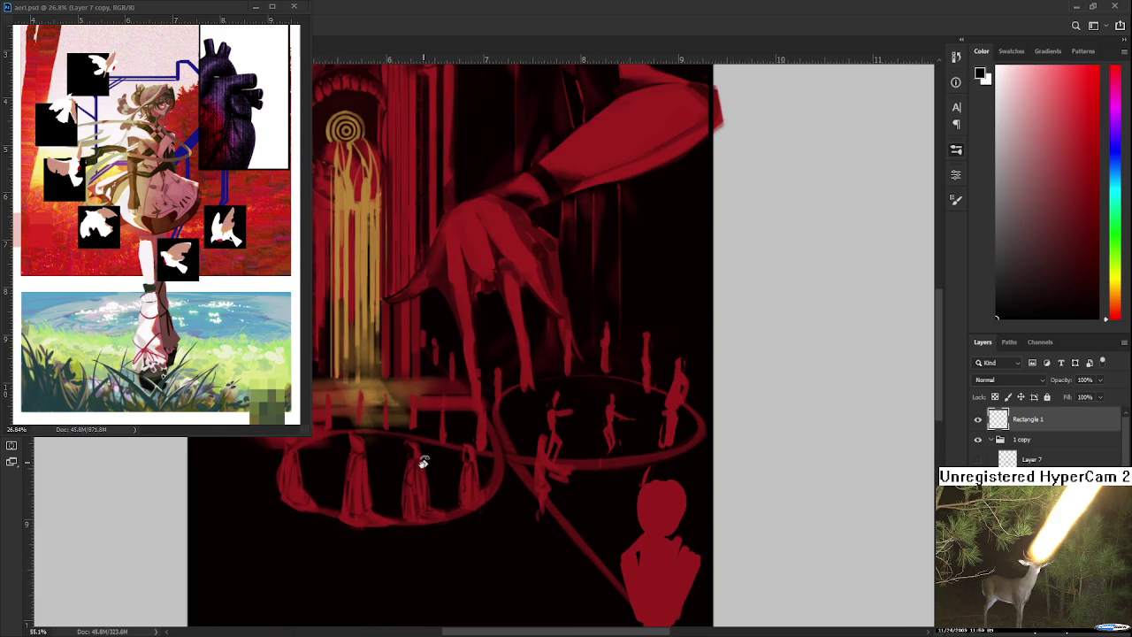
scroll(425, 462, up, 1)
scroll(437, 459, up, 1)
scroll(433, 460, up, 3)
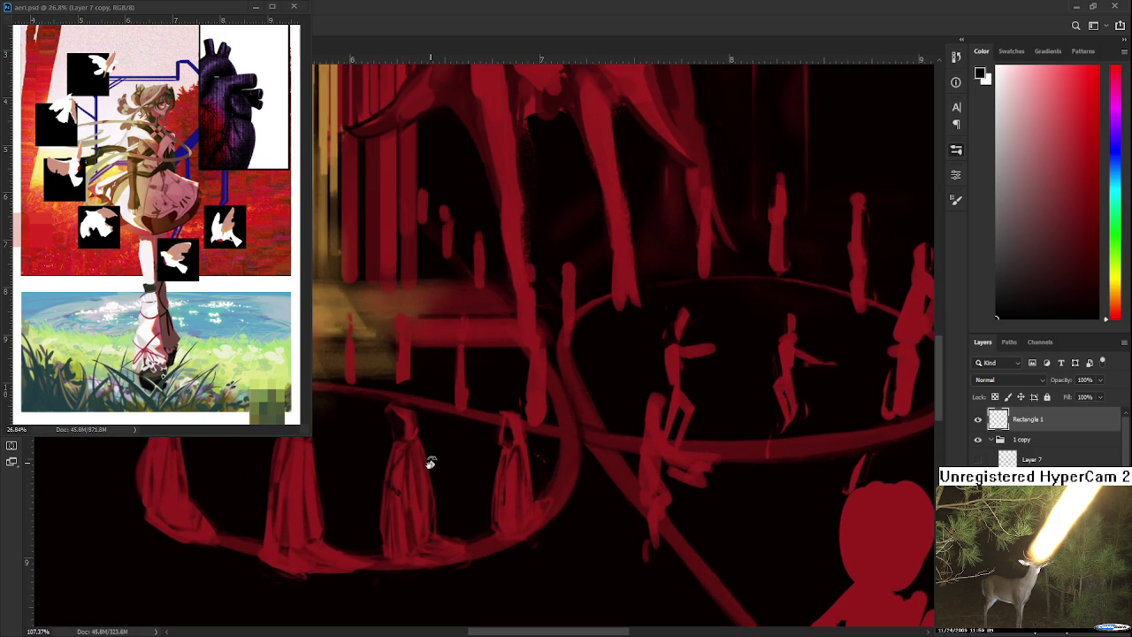
mouse_move(429, 461)
mouse_down()
mouse_move(493, 460)
mouse_move(434, 500)
mouse_move(492, 504)
mouse_up()
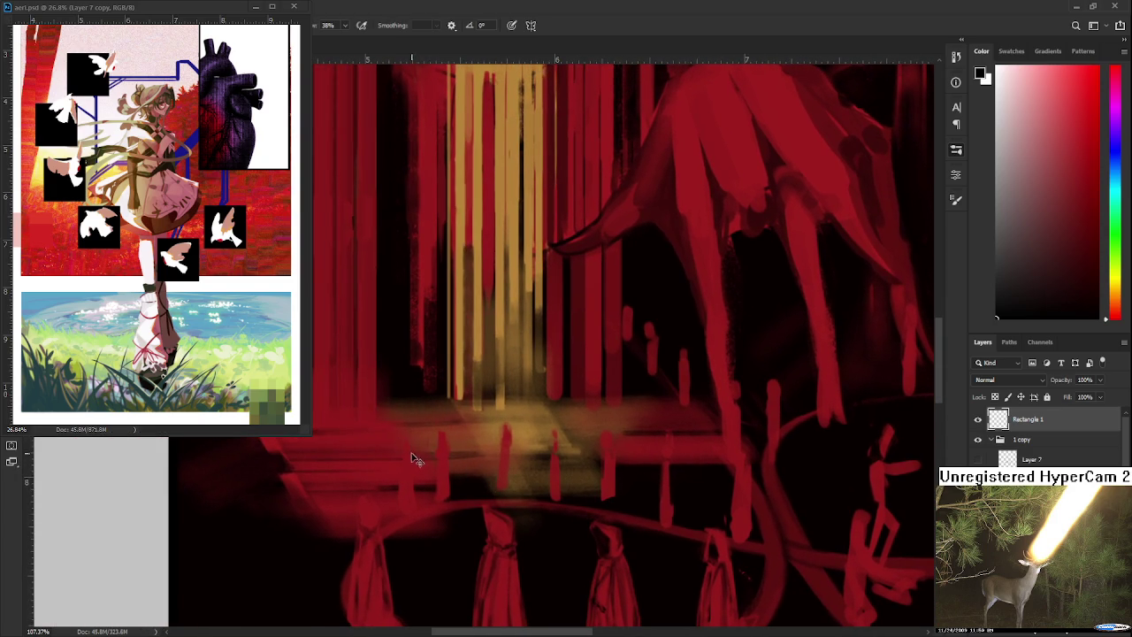
click(1080, 170)
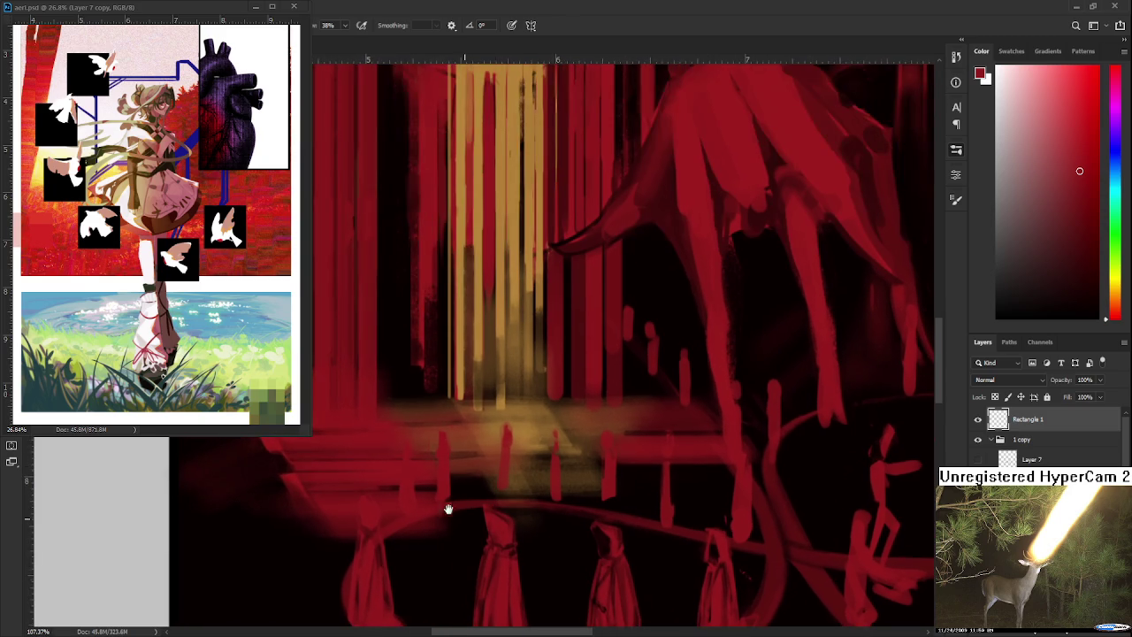
Erase parts of the painting around the ring and add a new empty layer
key(e)
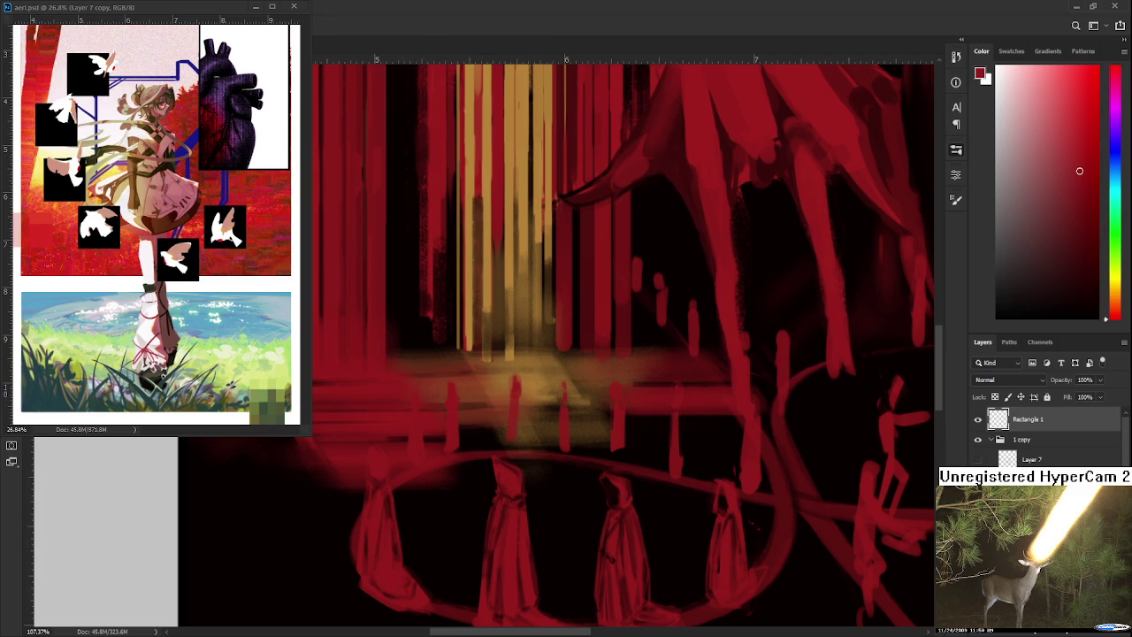
ctrl+click(661, 544)
key(ctrl+shift+alt+n)
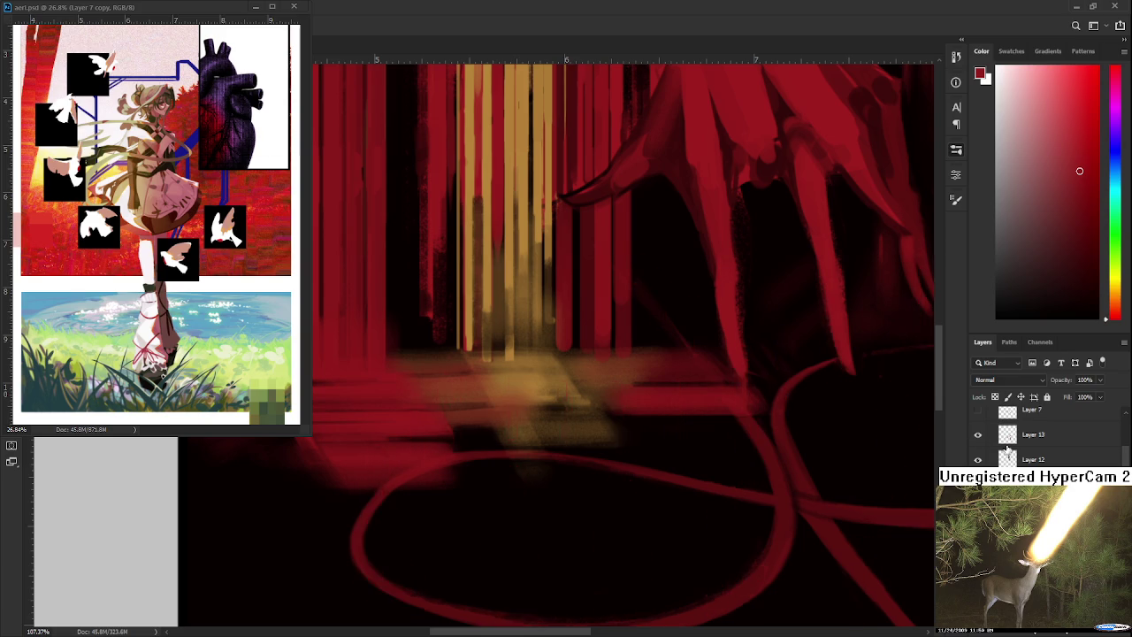
Rework the left figures, painting a near-black figure shape above the candle stub
scroll(296, 482, up, 2)
scroll(442, 475, up, 1)
scroll(417, 449, up, 1)
key(e)
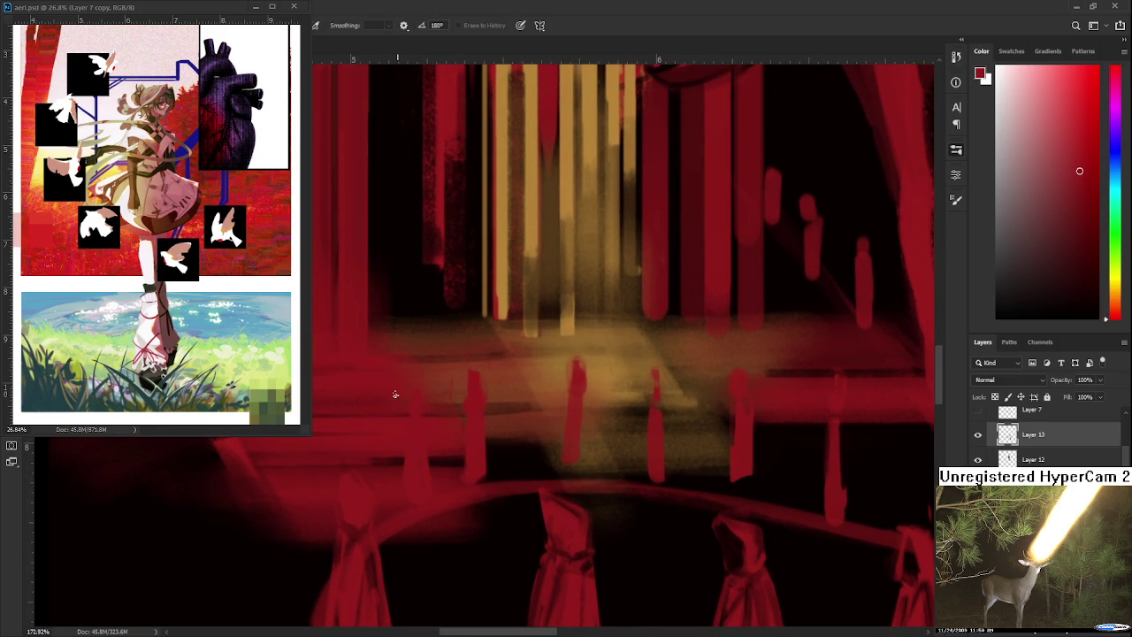
key(b)
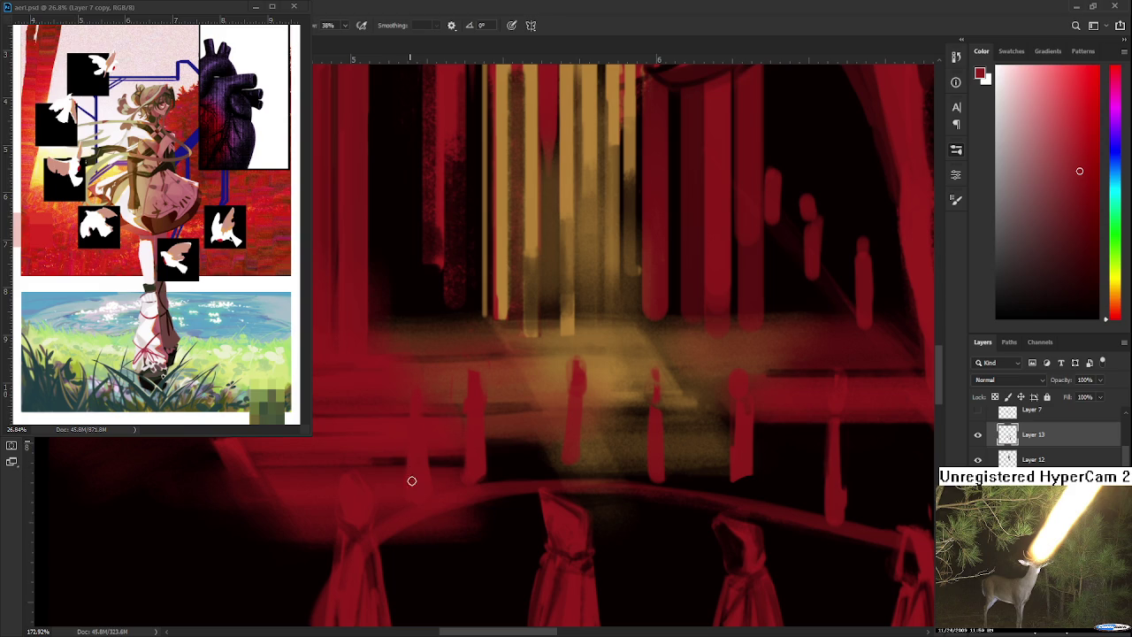
key(e)
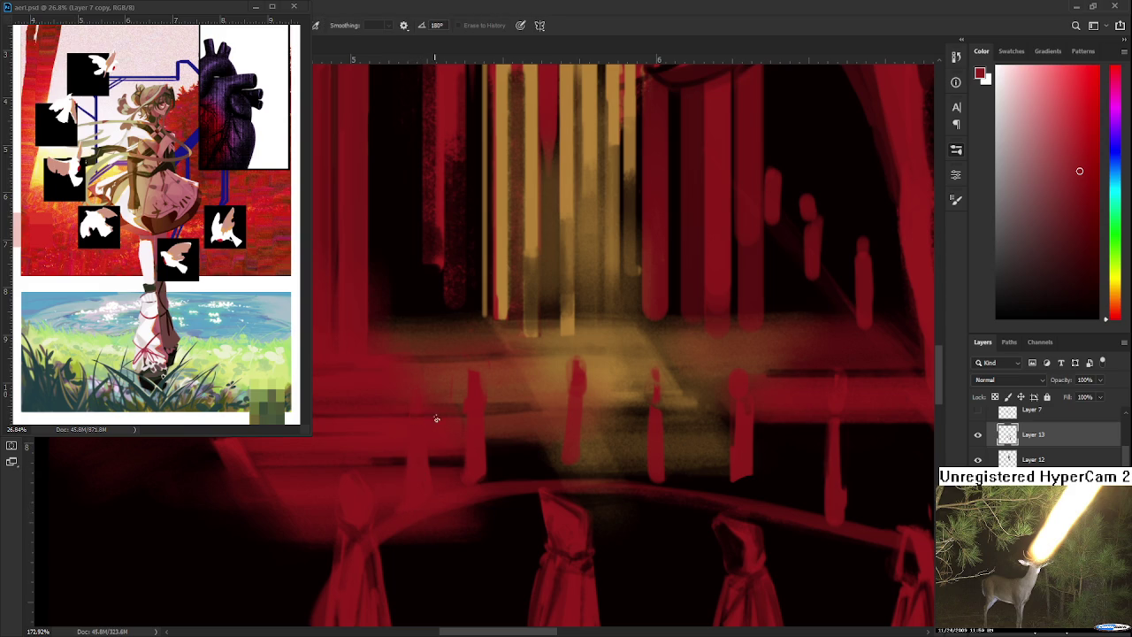
key(b)
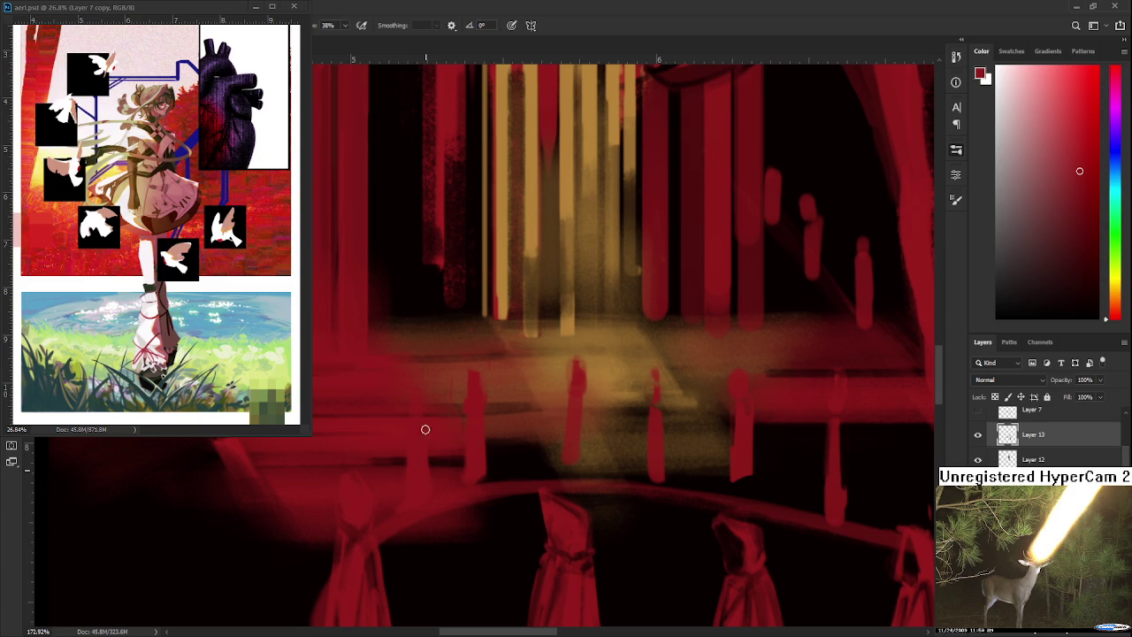
alt+click(536, 536)
drag(412, 425, 413, 392)
Sample reds from the painting and brush a red vertical stroke down one figure
alt+click(421, 412)
key(e)
key(b)
alt+click(470, 518)
alt+click(415, 446)
alt+click(432, 565)
alt+click(424, 430)
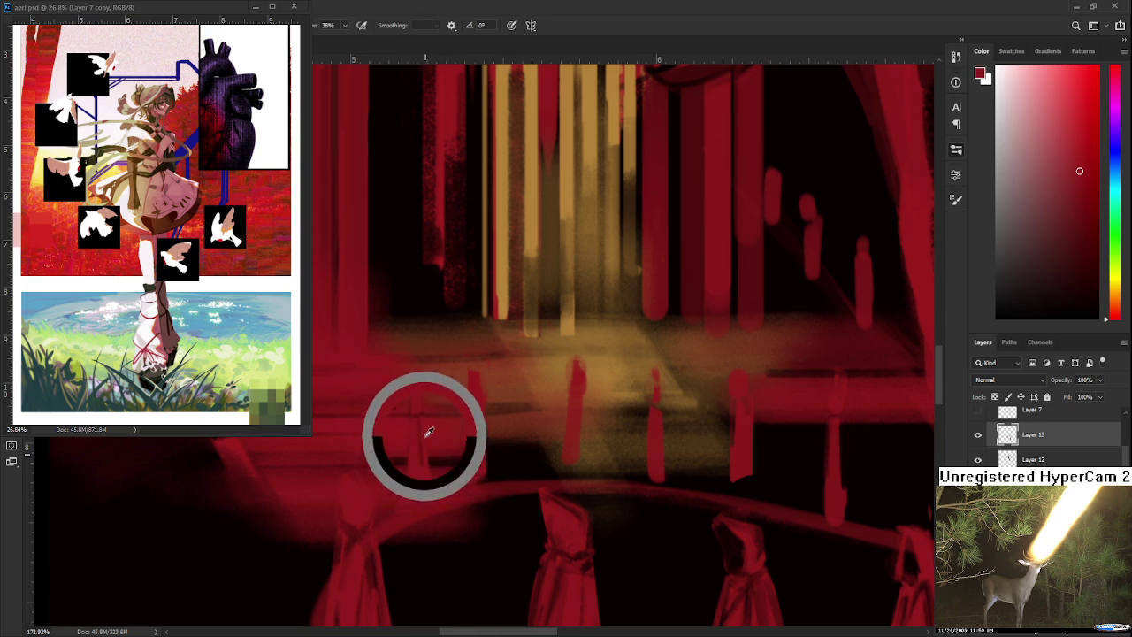
alt+click(414, 445)
drag(414, 445, 418, 492)
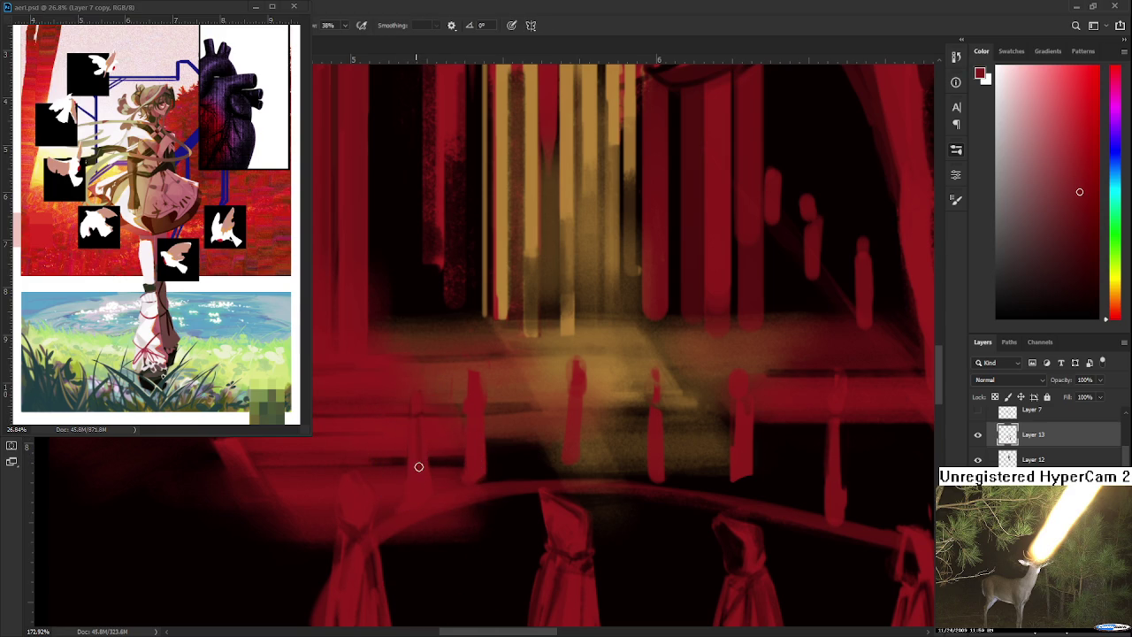
alt+click(418, 456)
alt+click(420, 434)
alt+click(427, 491)
alt+click(424, 447)
alt+click(419, 422)
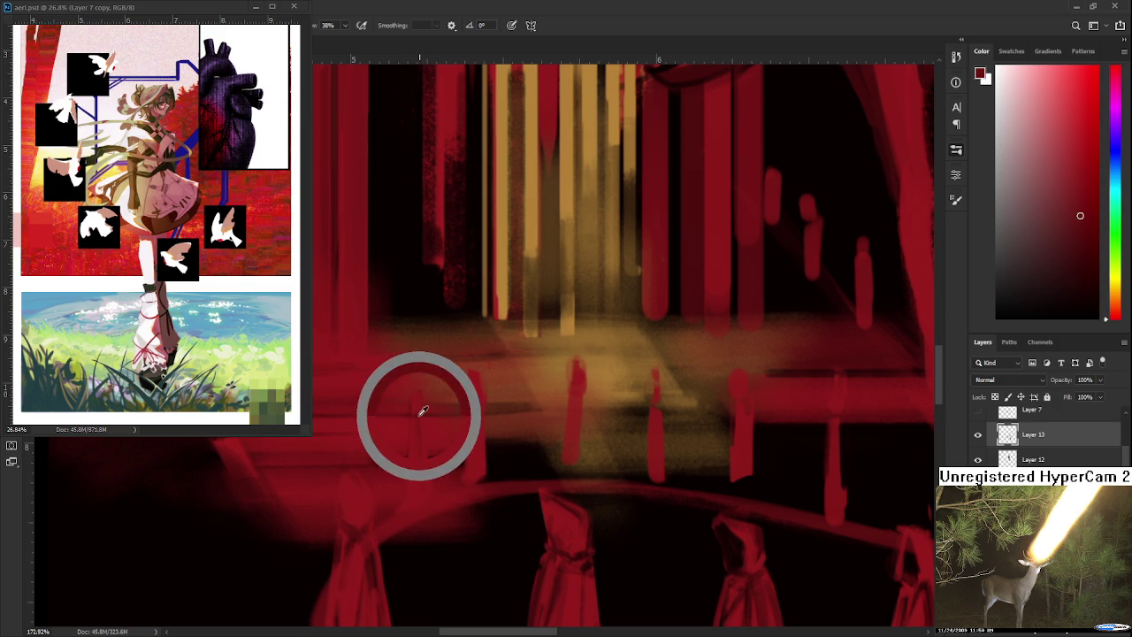
alt+click(421, 396)
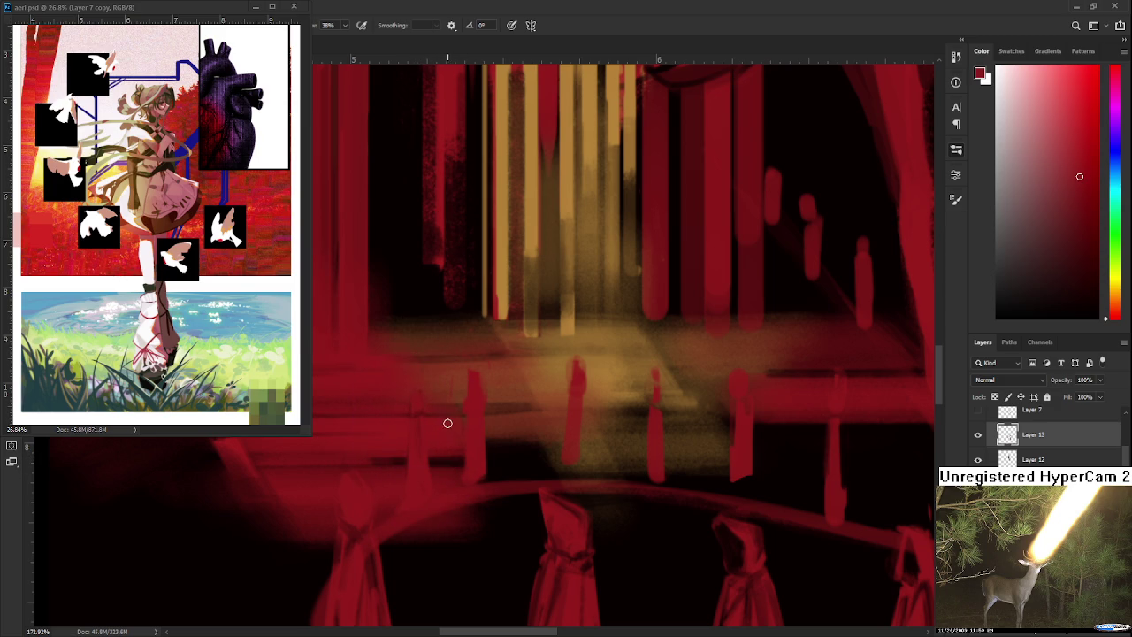
Pan closer to the figures and sample near-black and red for further shading
drag(437, 433, 462, 399)
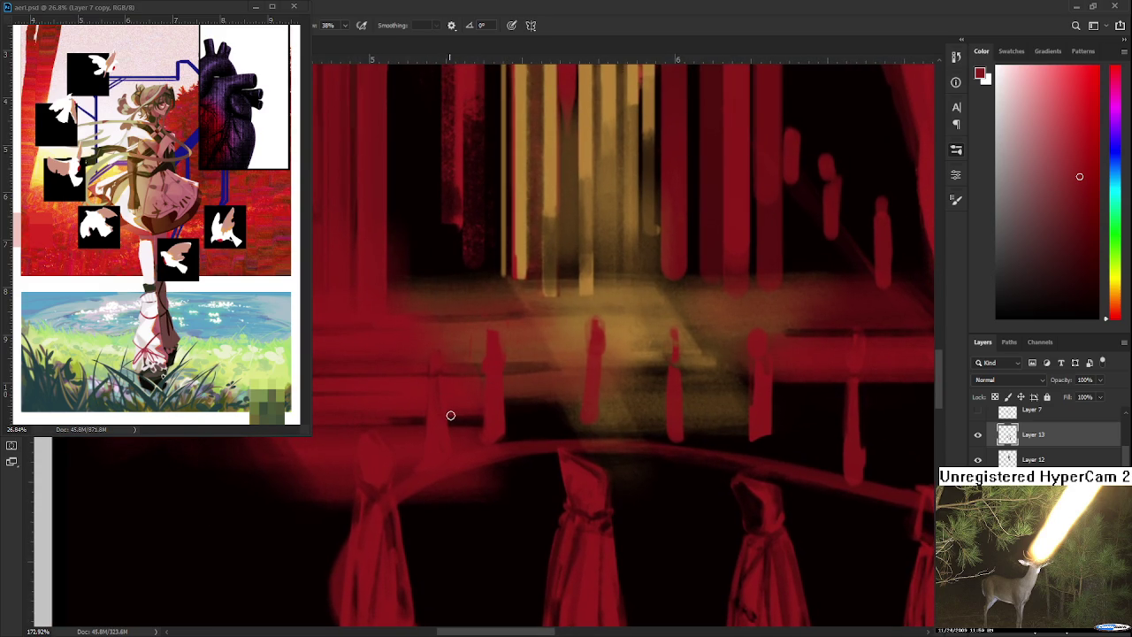
drag(431, 399, 421, 415)
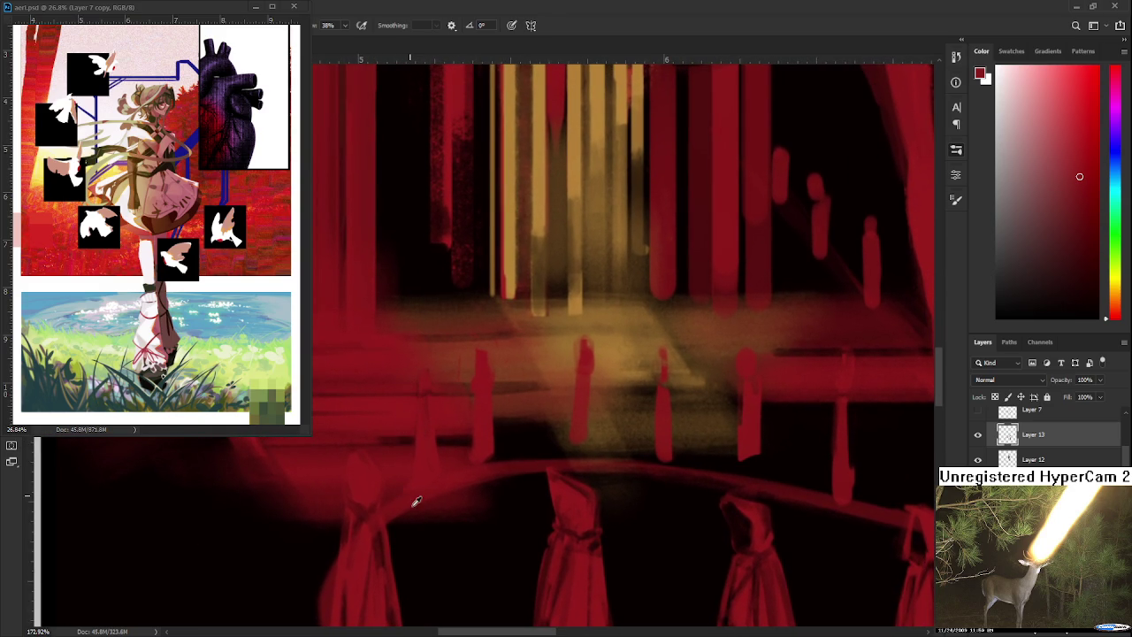
alt+click(421, 408)
drag(424, 417, 429, 531)
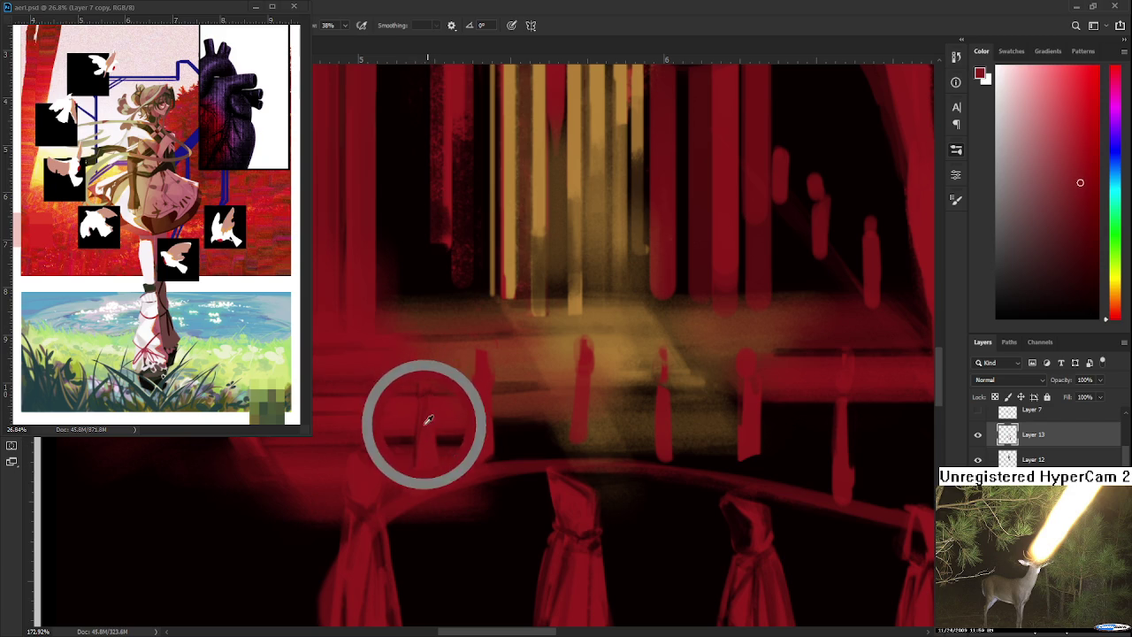
alt+click(433, 468)
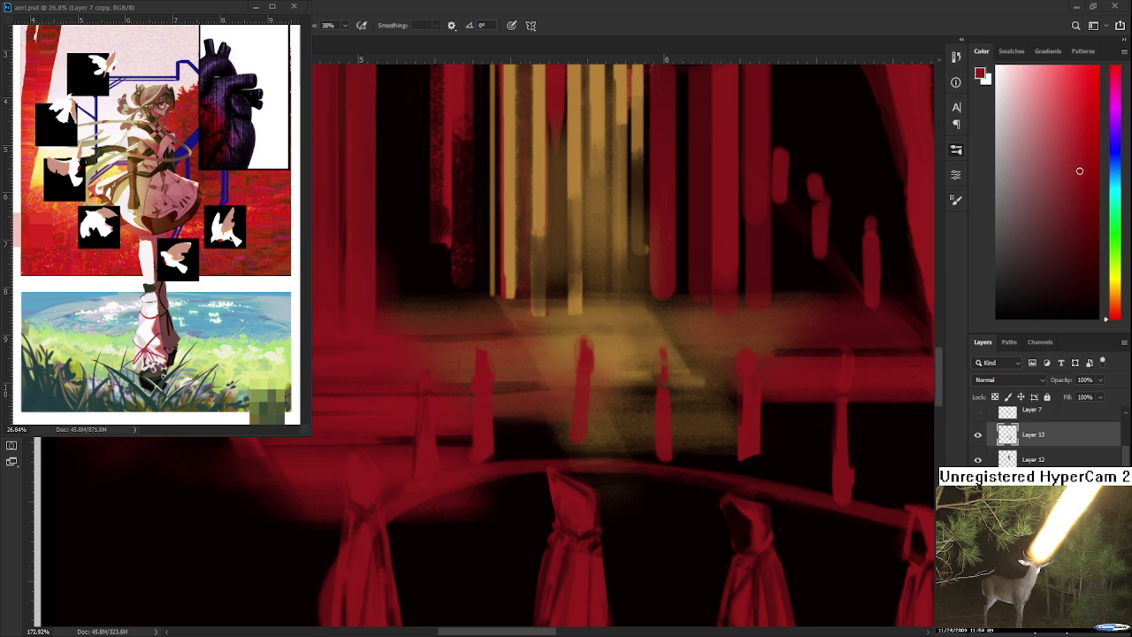
scroll(486, 470, up, 1)
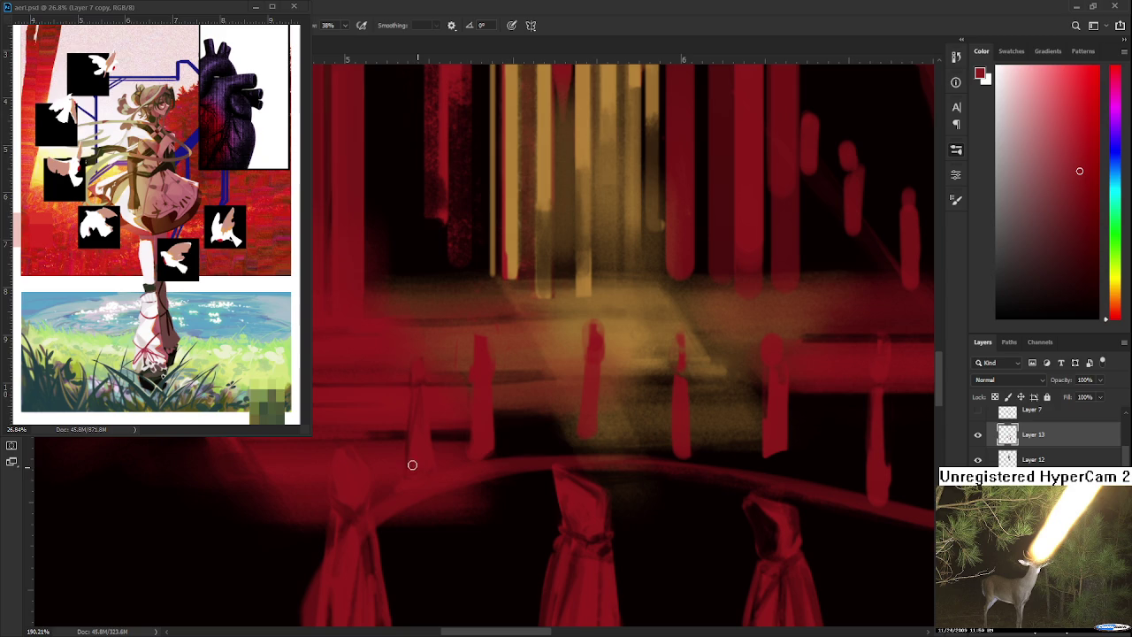
Brush a very dark red shadow down the right side of the small red figure
alt+click(472, 502)
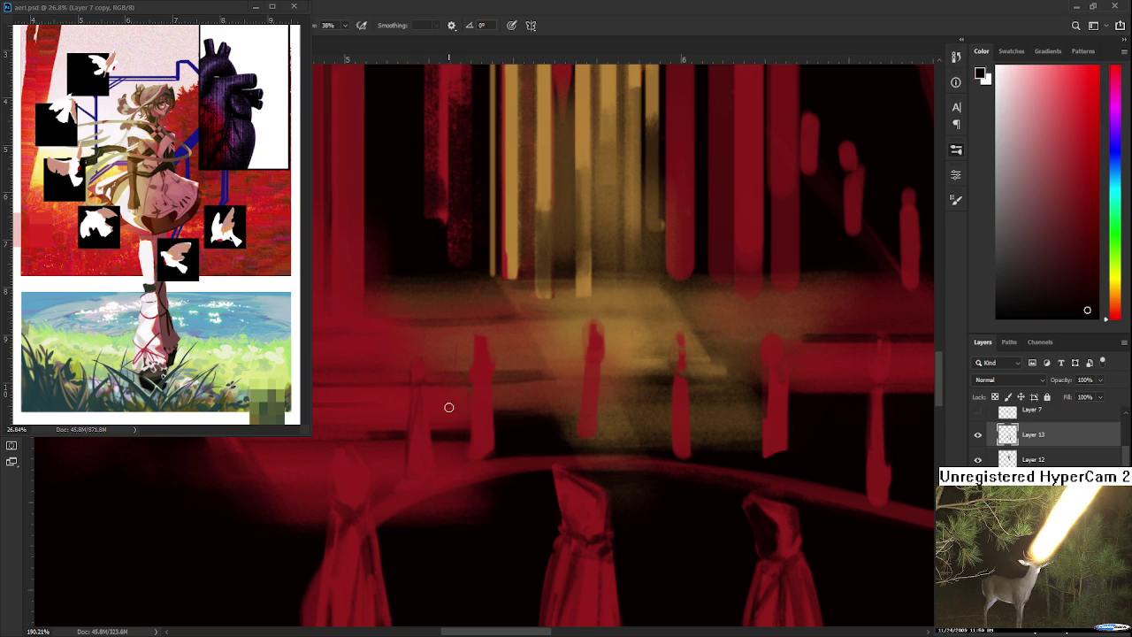
drag(424, 379, 428, 469)
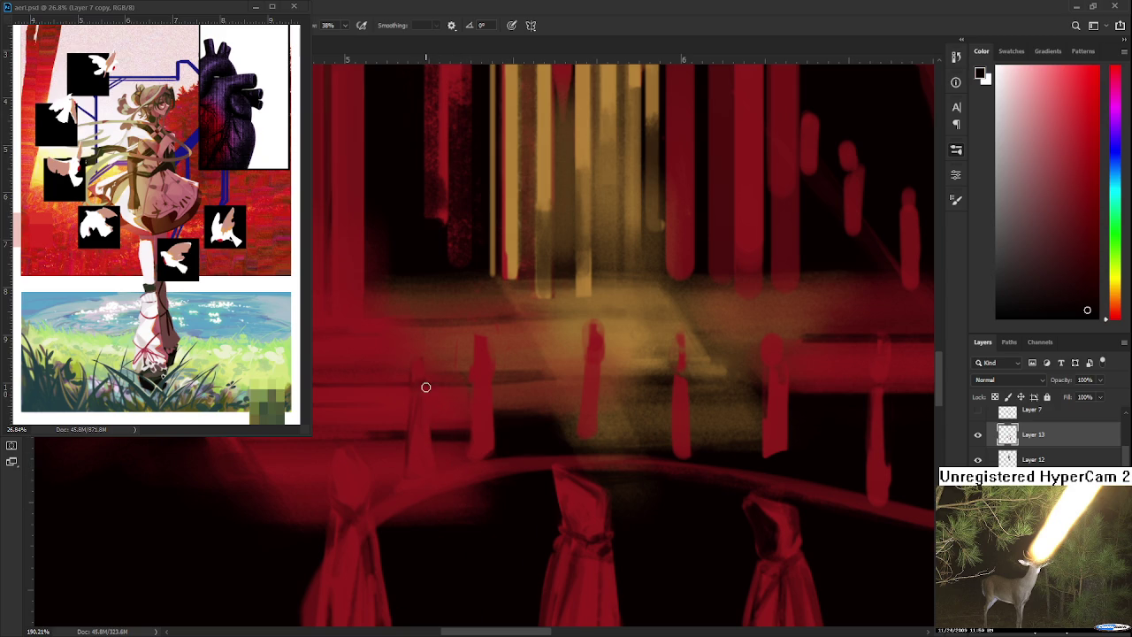
alt+click(415, 473)
alt+click(505, 453)
mouse_move(487, 410)
mouse_down()
mouse_move(447, 445)
mouse_move(422, 412)
mouse_up()
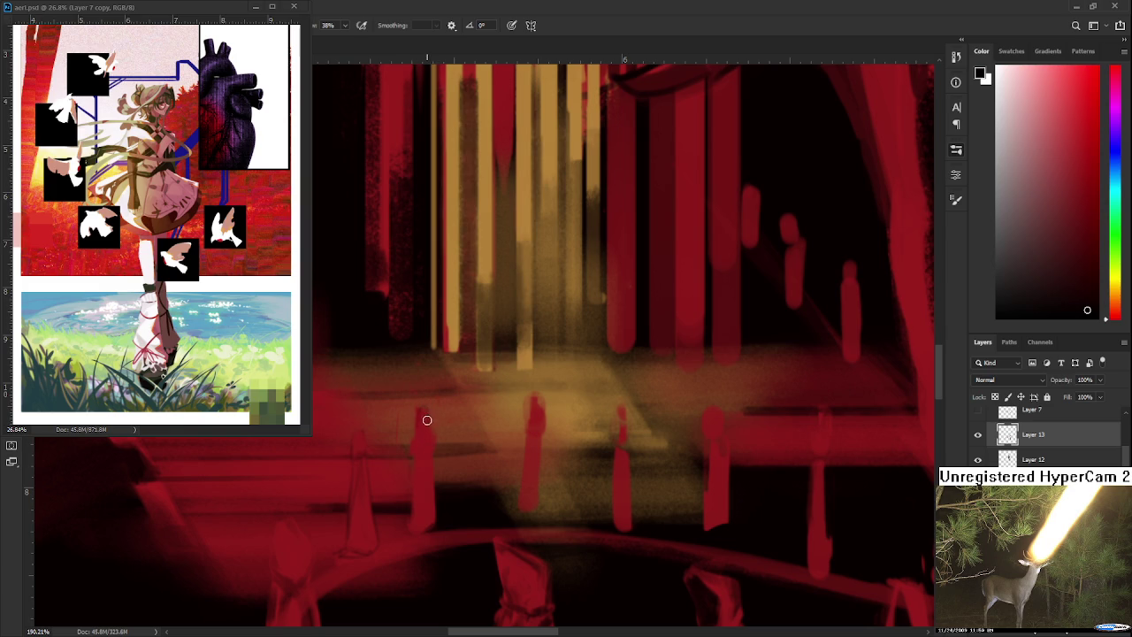
drag(412, 447, 397, 429)
Lasso one red cone to make it narrower, shorter and lower, then delete the middle cone
key(l)
mouse_move(376, 486)
mouse_down()
mouse_move(434, 399)
mouse_move(423, 535)
mouse_up()
key(ctrl+t)
mouse_move(435, 362)
mouse_down()
mouse_move(444, 413)
mouse_move(476, 425)
mouse_move(470, 364)
mouse_up()
key(Return)
key(ctrl+d)
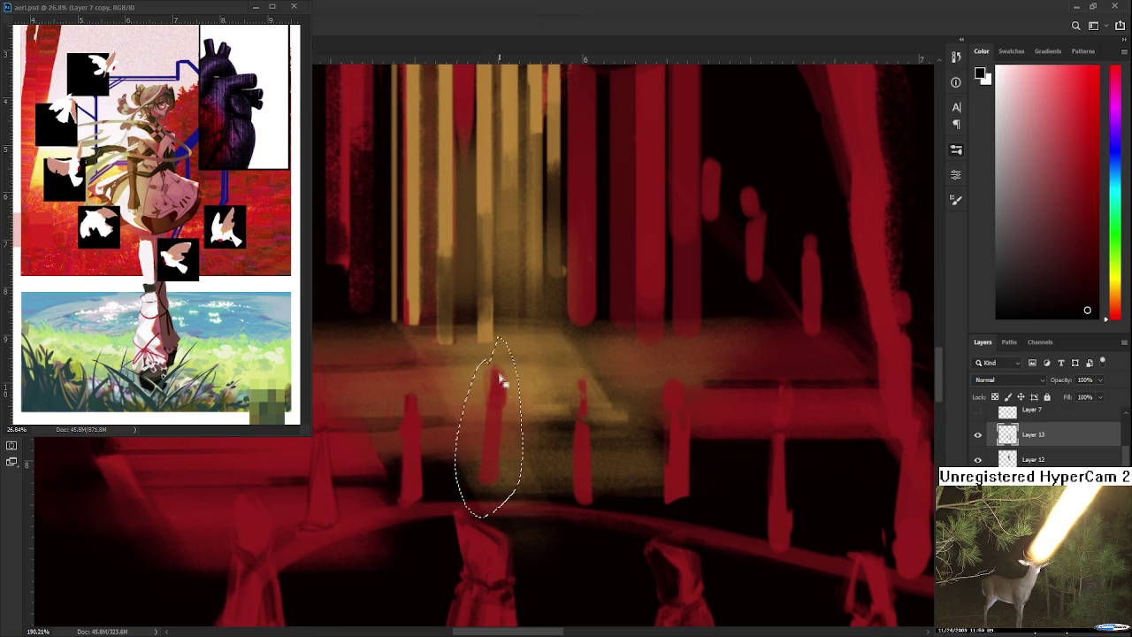
key(Delete)
key(ctrl+d)
Touch up the remaining cones, alternating brush and eraser with red sampled from a cone
key(b)
alt+click(411, 402)
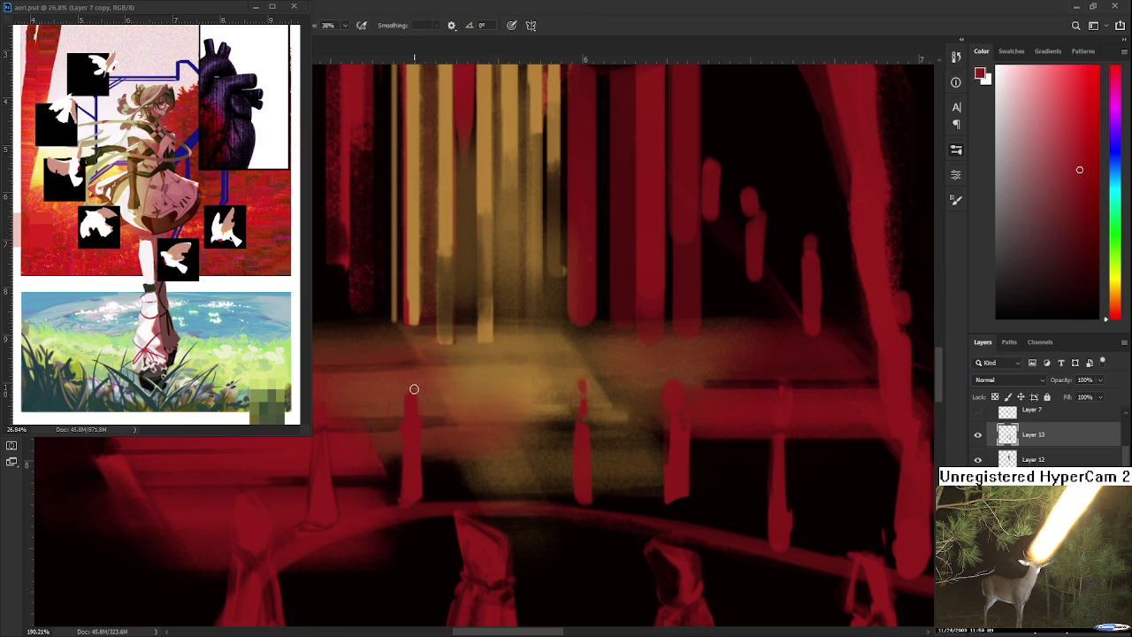
key(e)
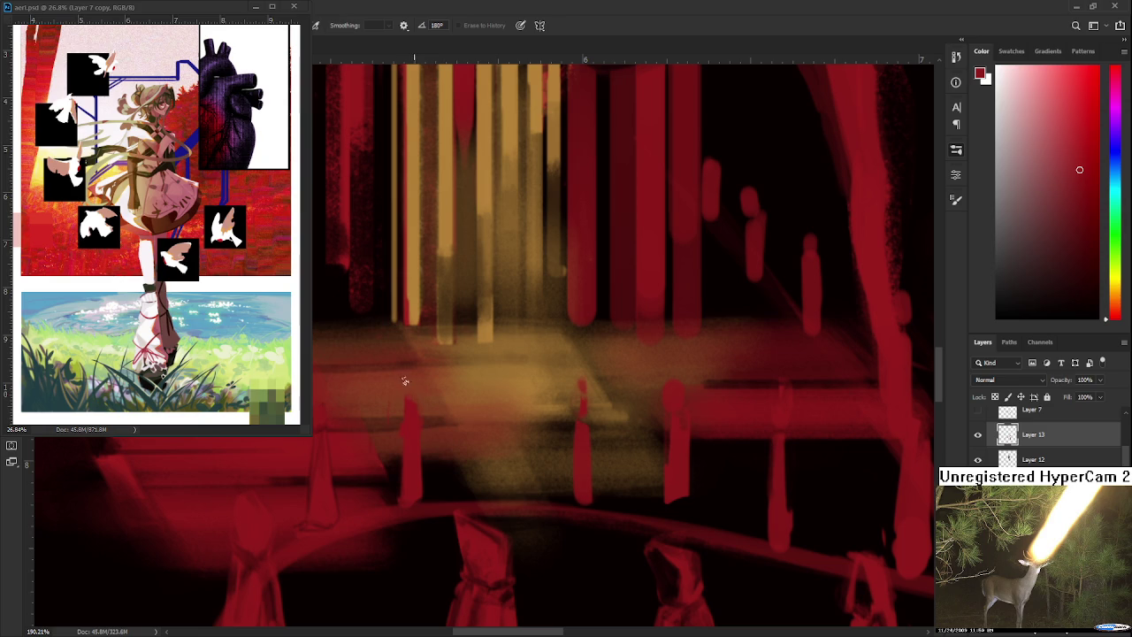
key(b)
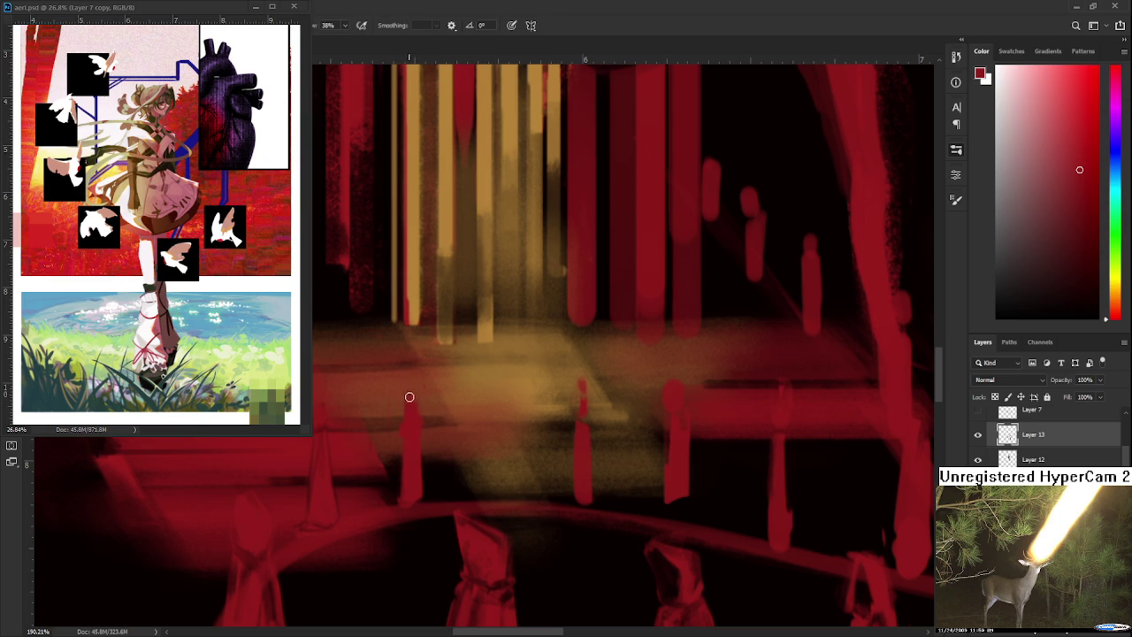
key(e)
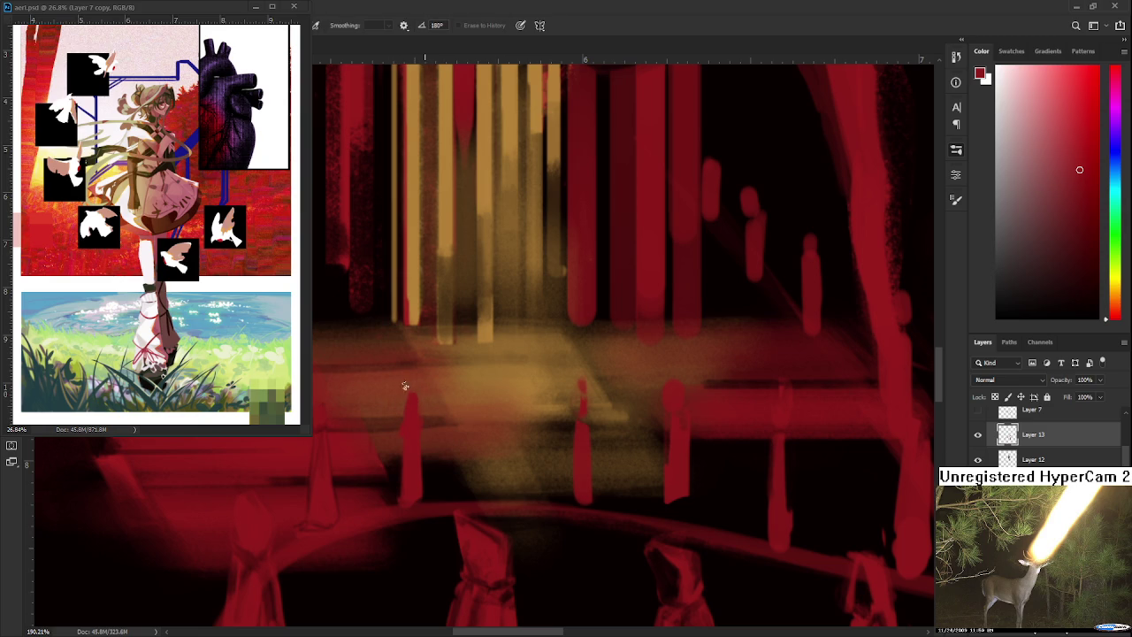
key(b)
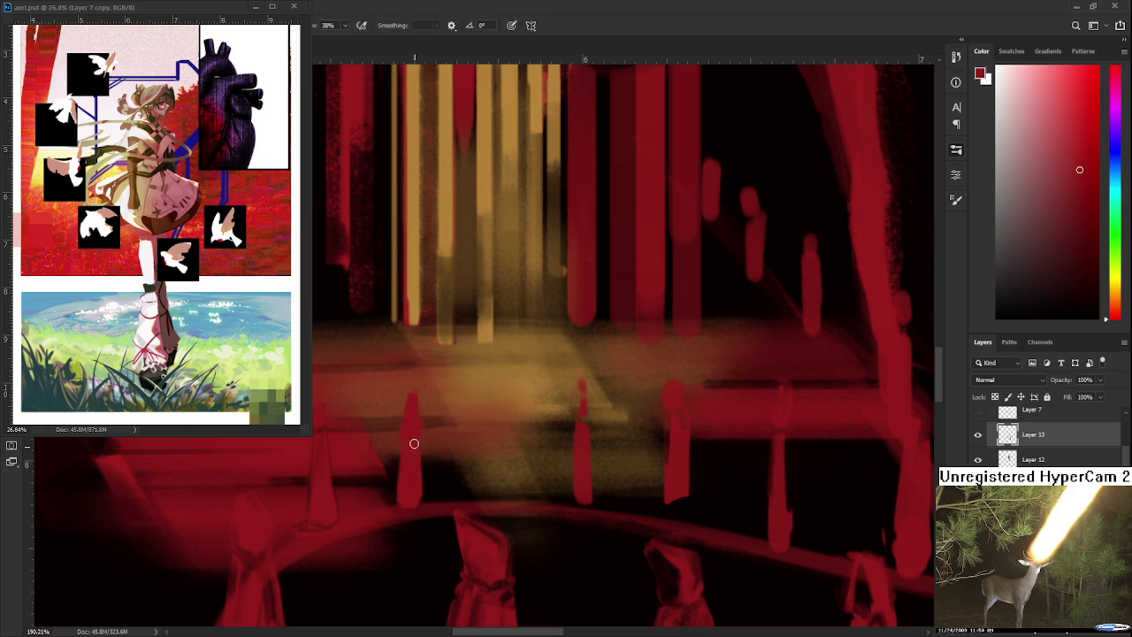
key(e)
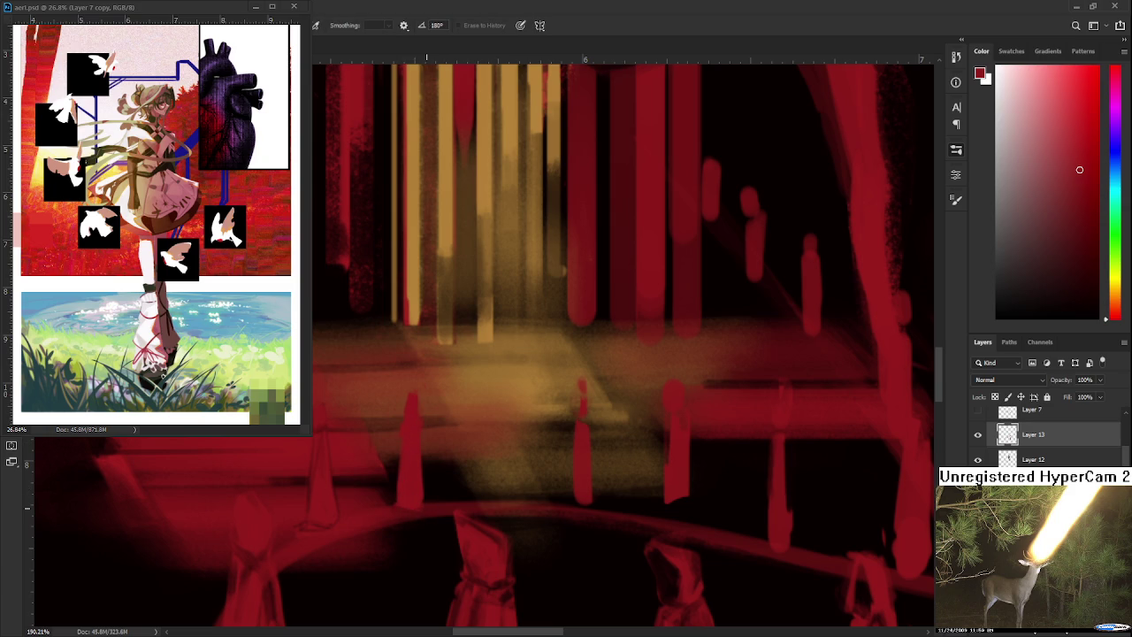
key(b)
key(d)
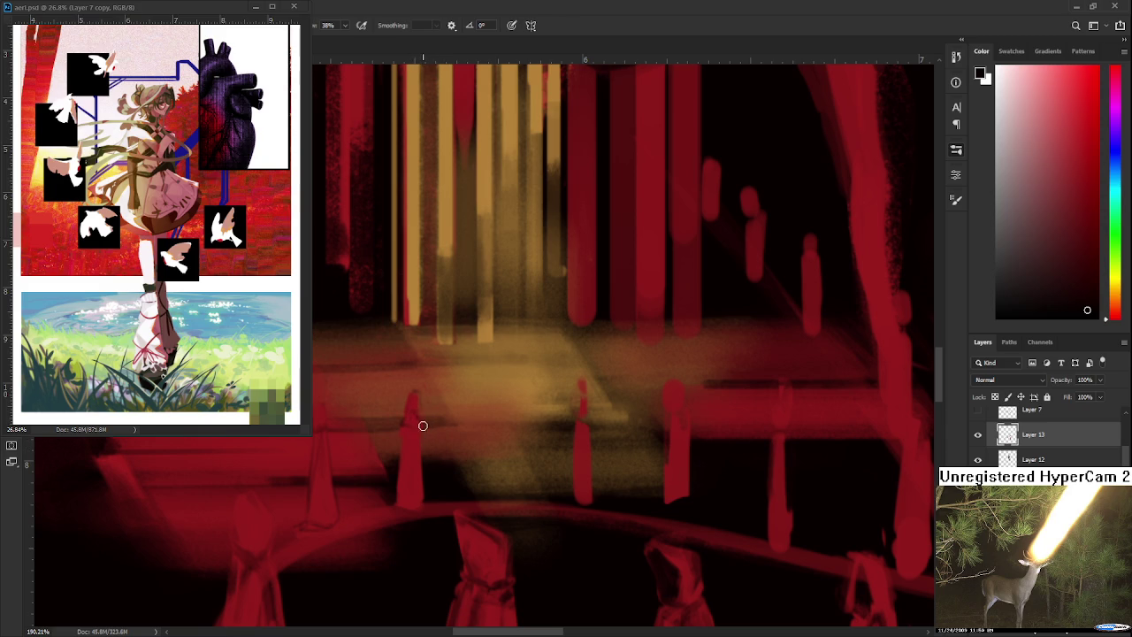
Shade the cones with sampled darker reds and near-black, erasing stray marks
alt+click(409, 414)
alt+click(430, 498)
drag(431, 498, 430, 526)
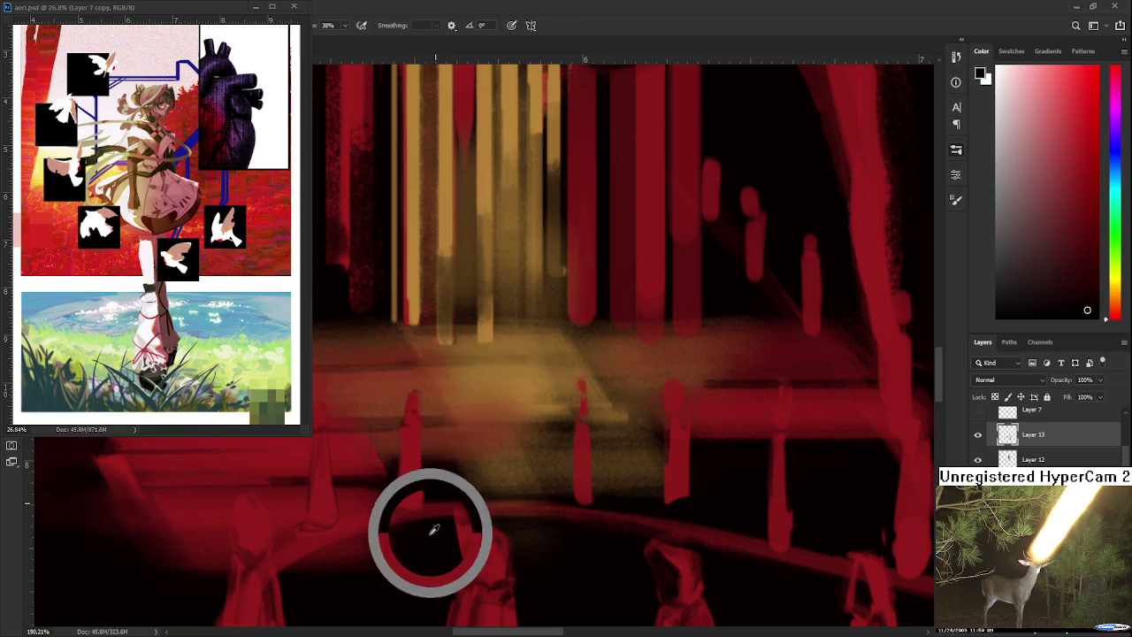
alt+click(413, 416)
key(e)
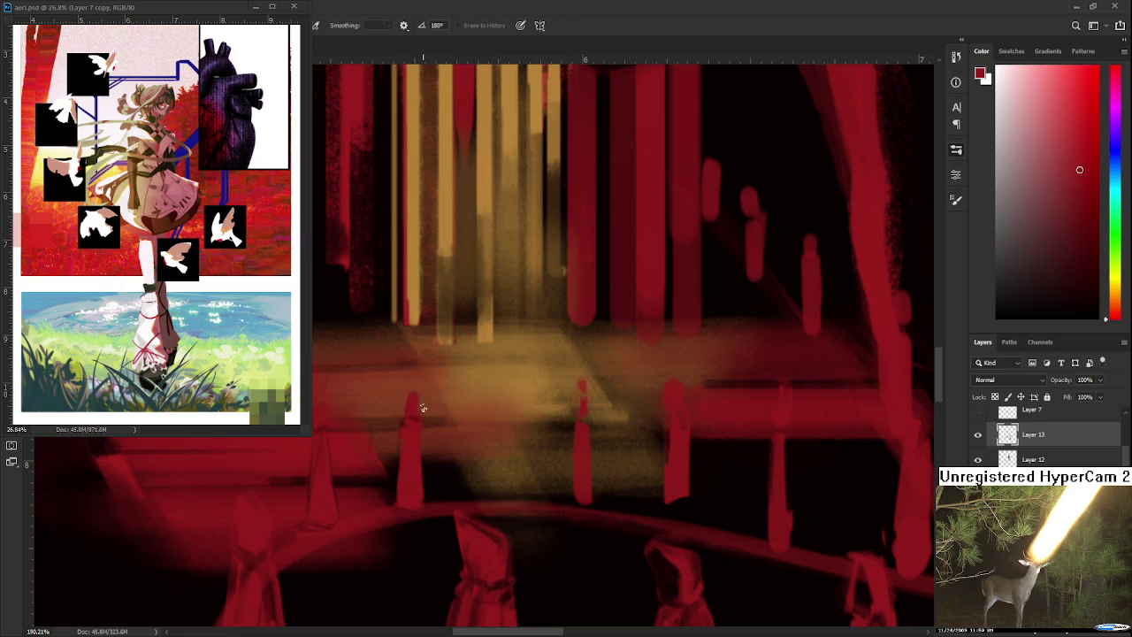
key(b)
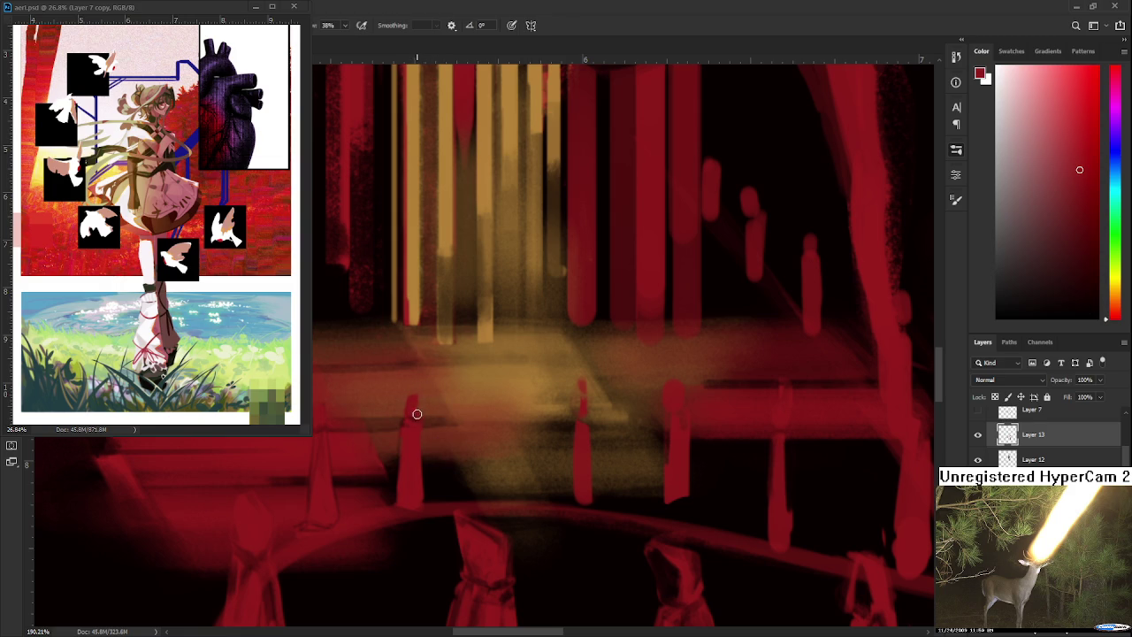
alt+click(414, 414)
key(e)
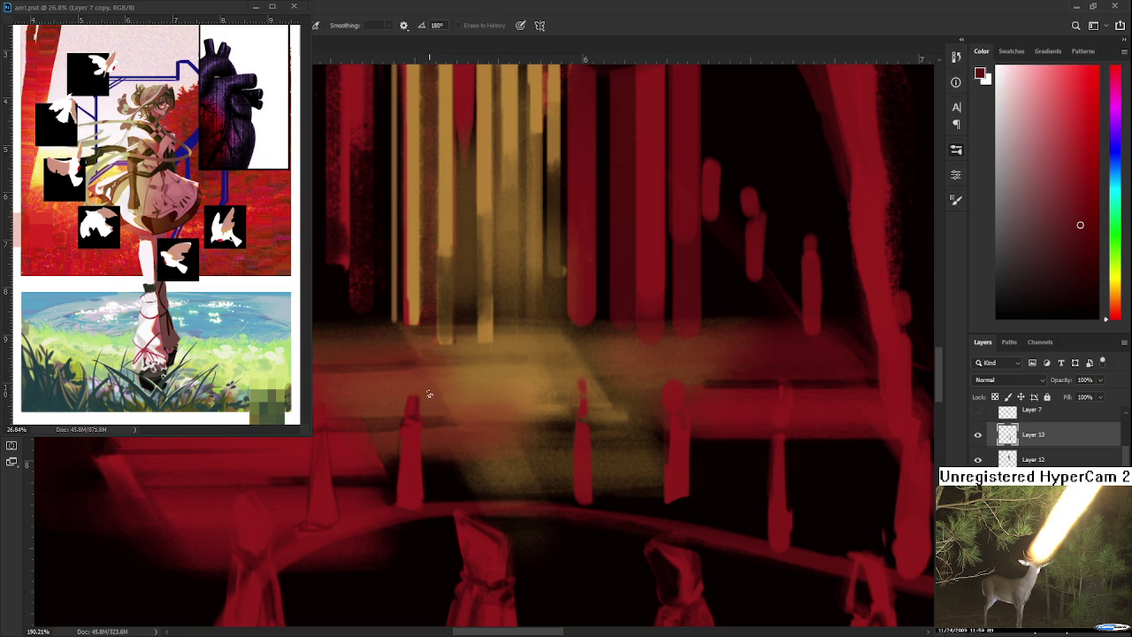
scroll(493, 520, down, 2)
scroll(493, 519, down, 1)
scroll(493, 522, down, 1)
scroll(479, 488, up, 1)
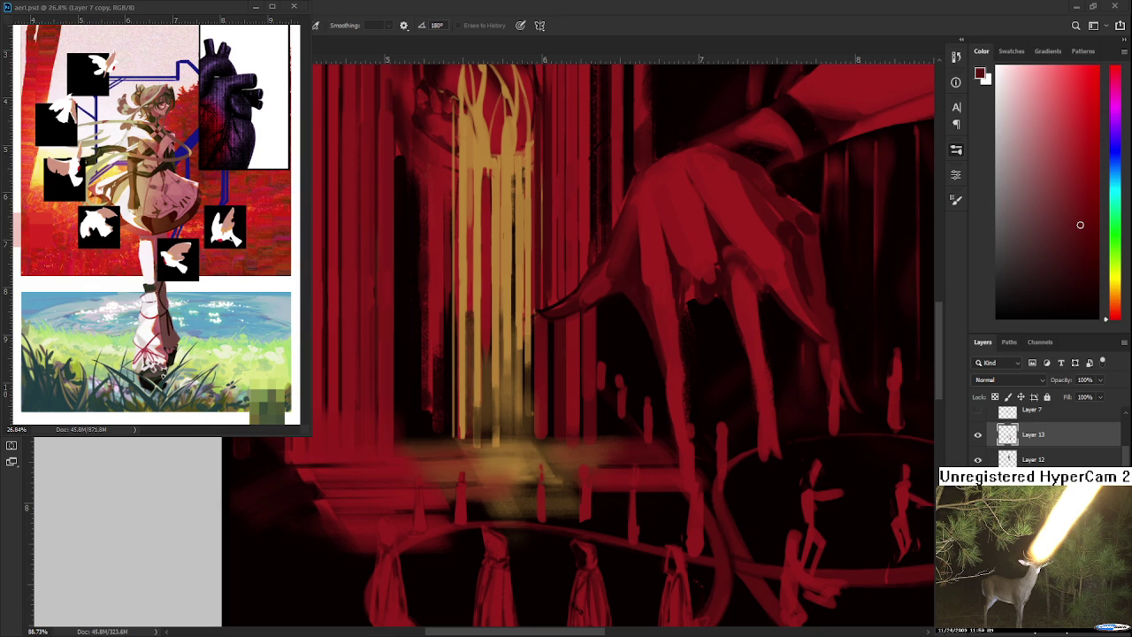
Choose a near-black dark red as the foreground colour in the Color panel
scroll(479, 487, up, 5)
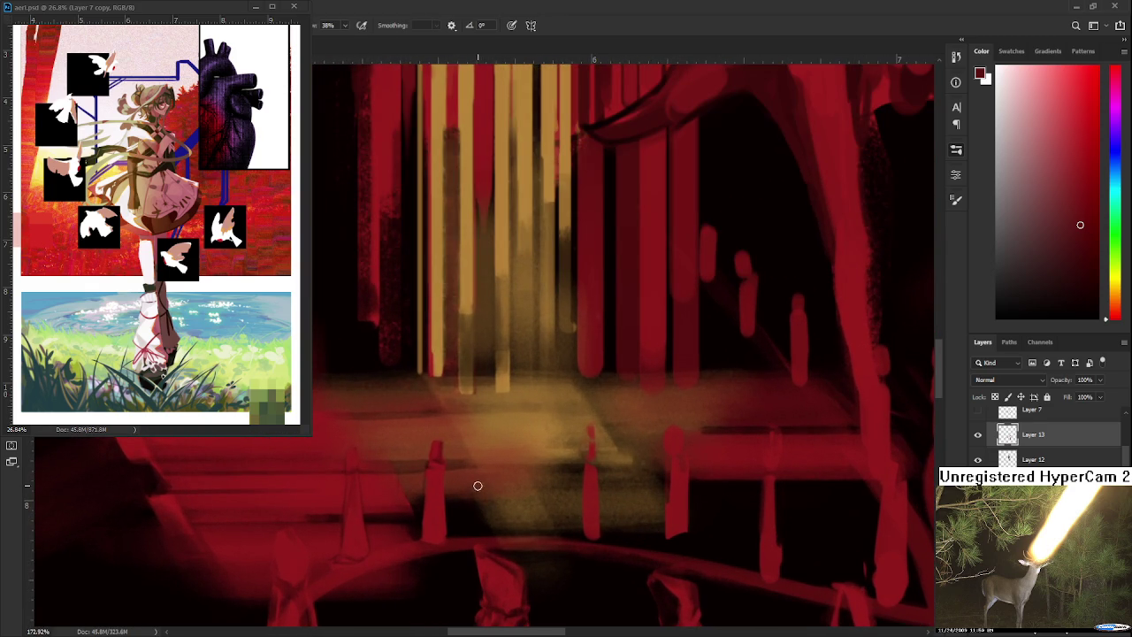
alt+click(430, 523)
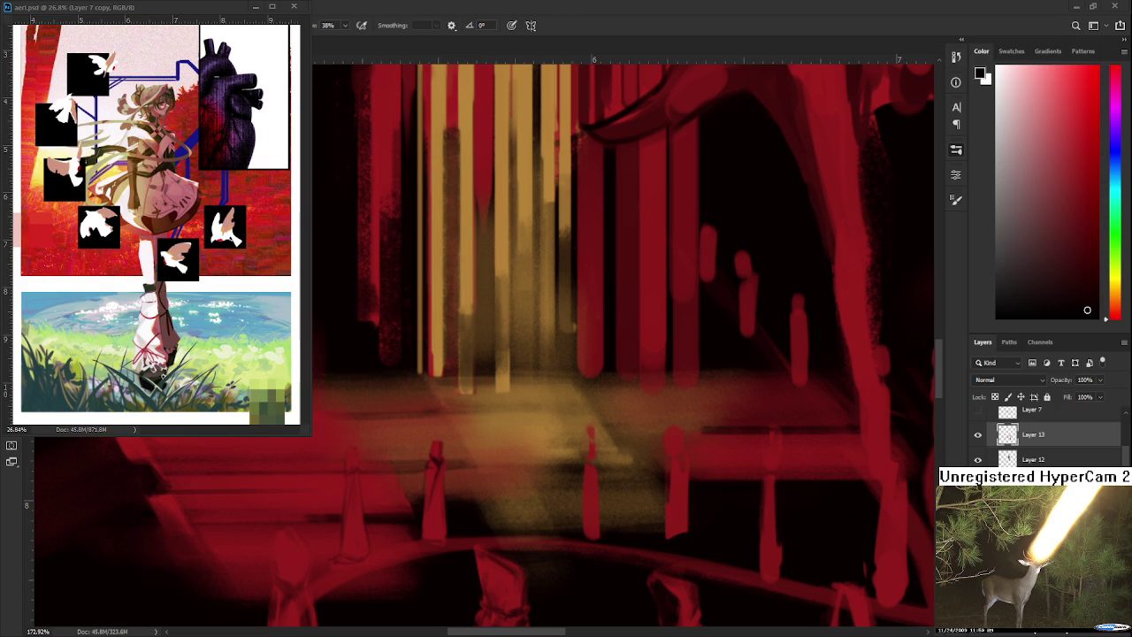
Zoom in and touch up the small railing posts, alternating eraser and red-sampled brush, then black
scroll(459, 495, up, 1)
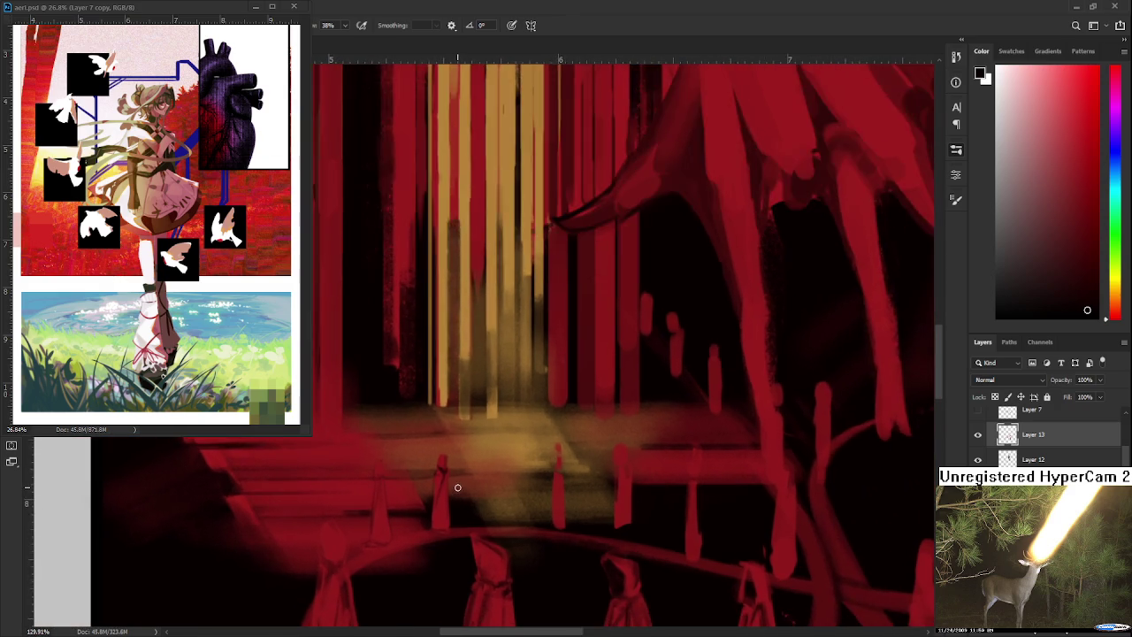
key(e)
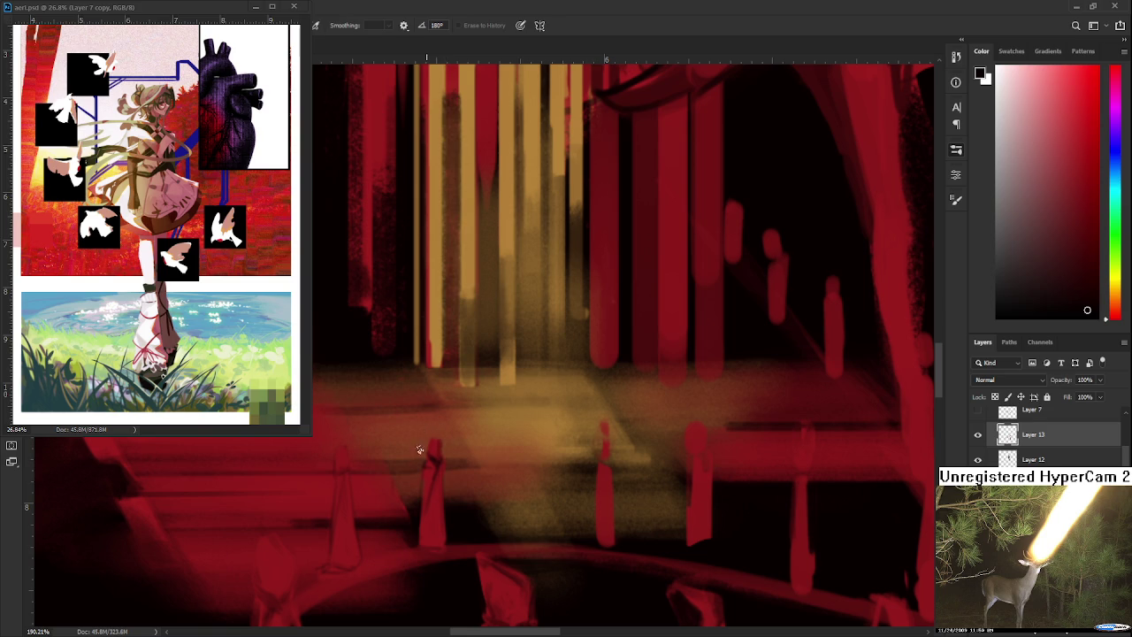
key(b)
alt+click(442, 542)
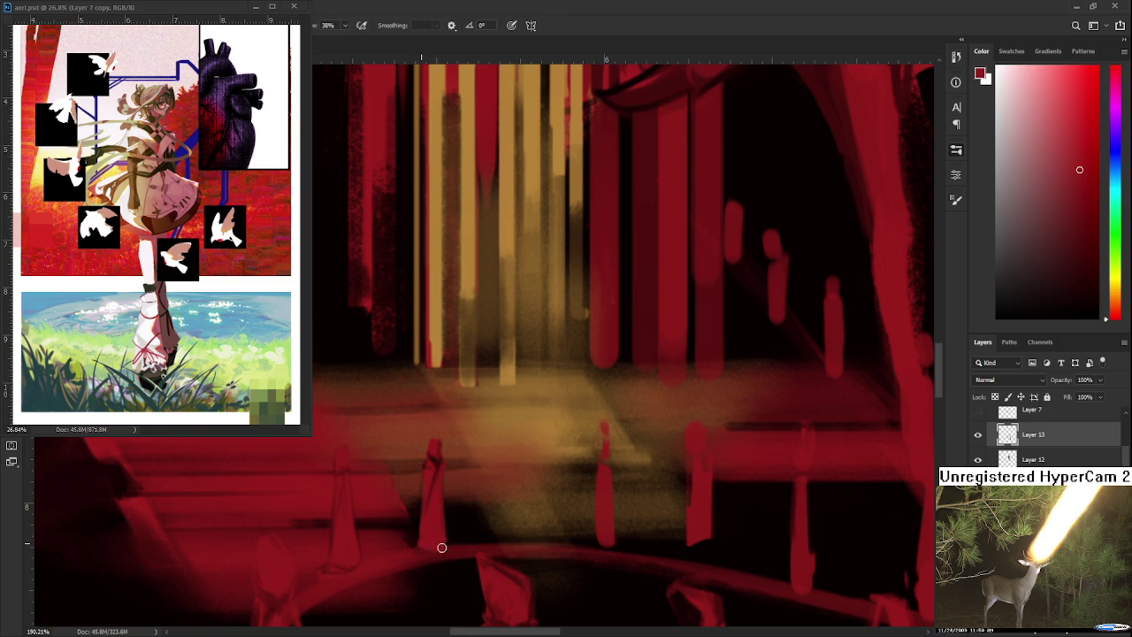
key(e)
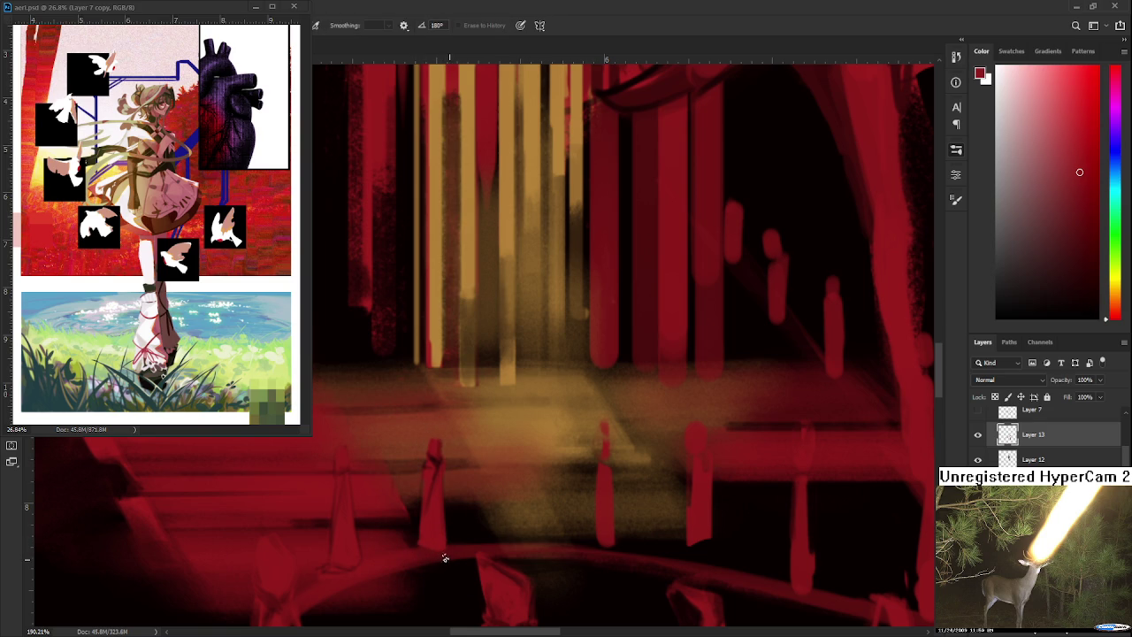
key(b)
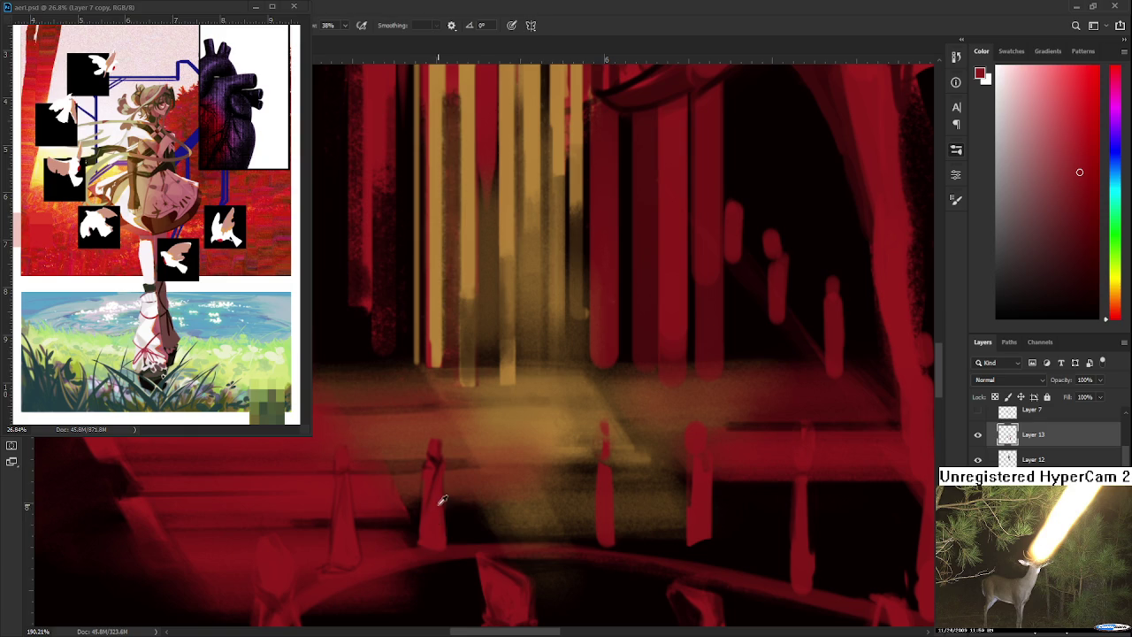
alt+click(441, 495)
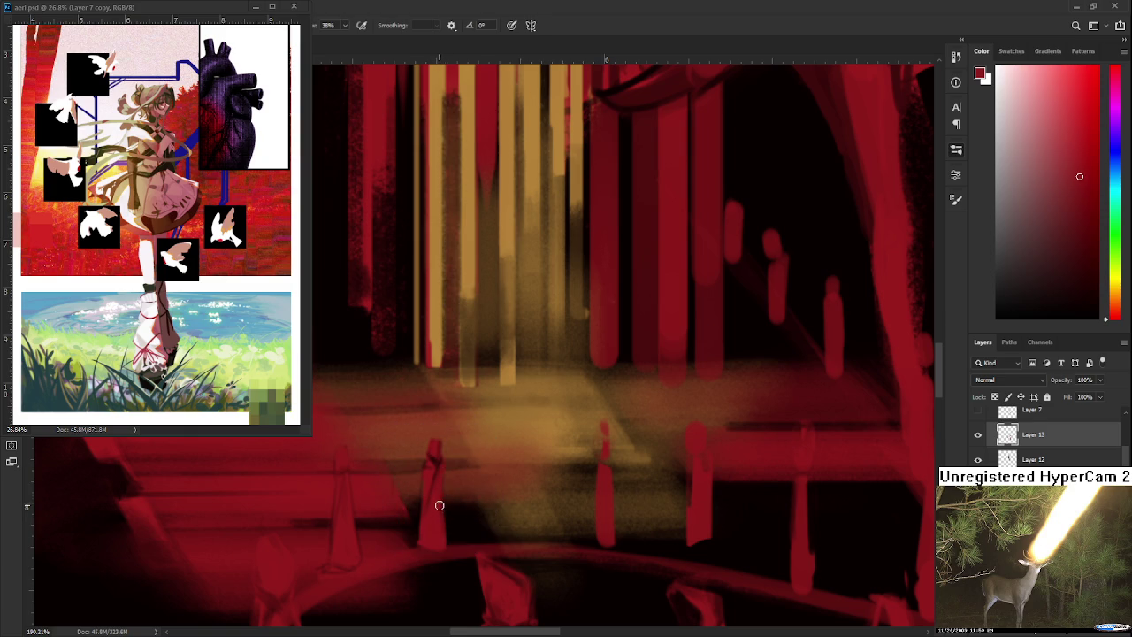
alt+click(466, 546)
scroll(443, 472, right, 3)
scroll(453, 513, down, 1)
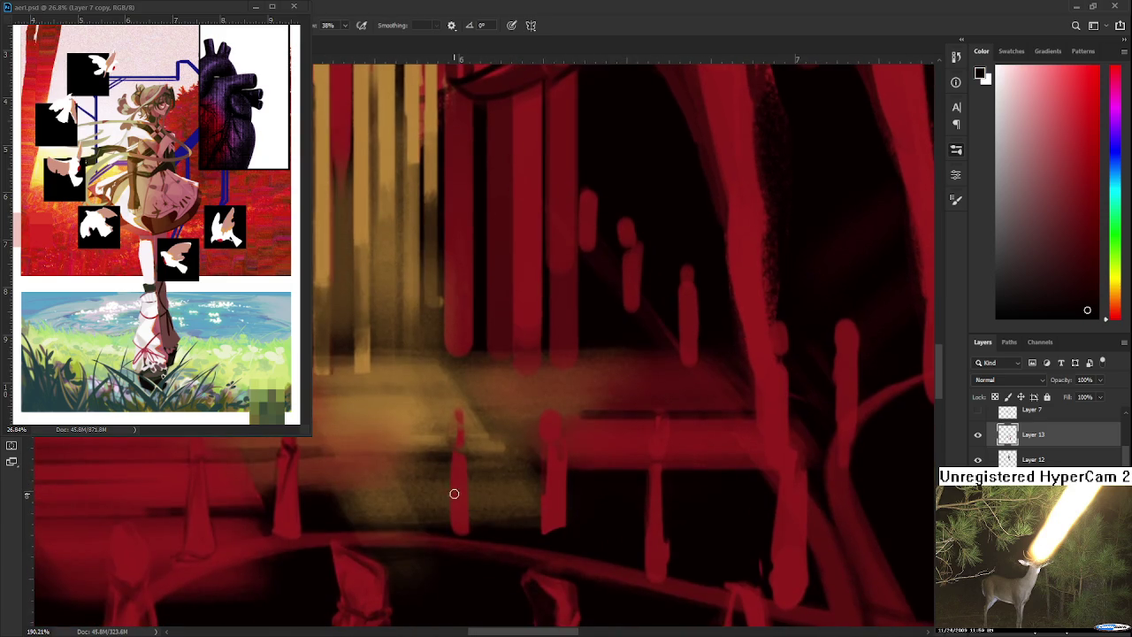
scroll(473, 491, left, 2)
scroll(460, 487, left, 1)
Lasso the first red post and make it narrower, shifting it right
key(l)
mouse_move(376, 409)
mouse_down()
mouse_move(380, 495)
mouse_move(382, 478)
mouse_up()
key(ctrl+t)
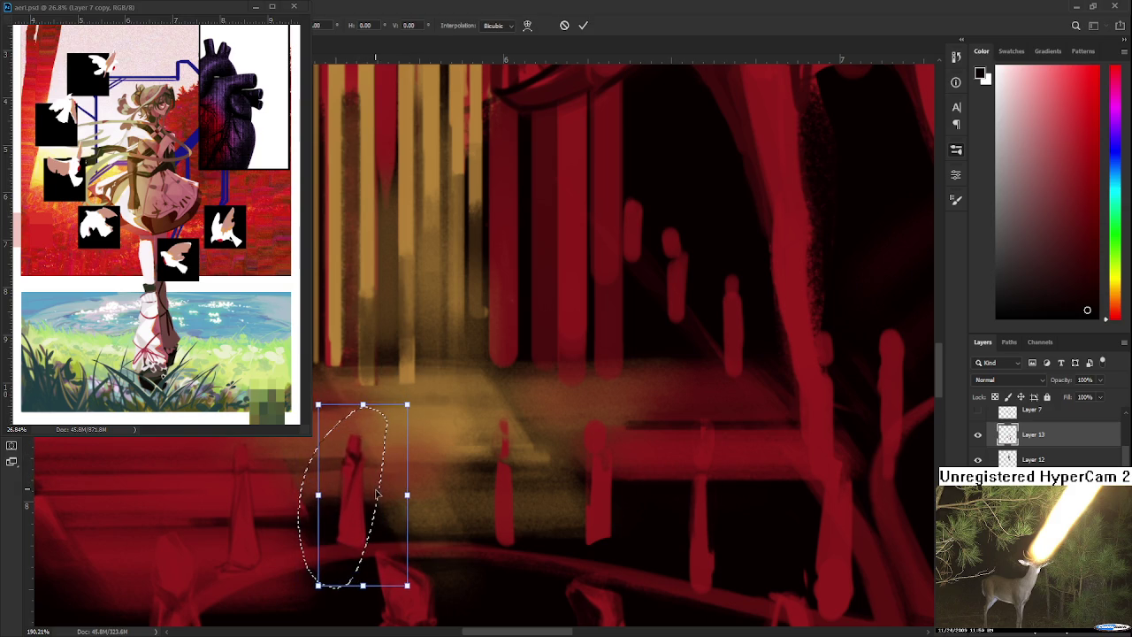
key(Return)
Select a second red post, delete it entirely and deselect
scroll(488, 480, down, 1)
scroll(488, 480, right, 1)
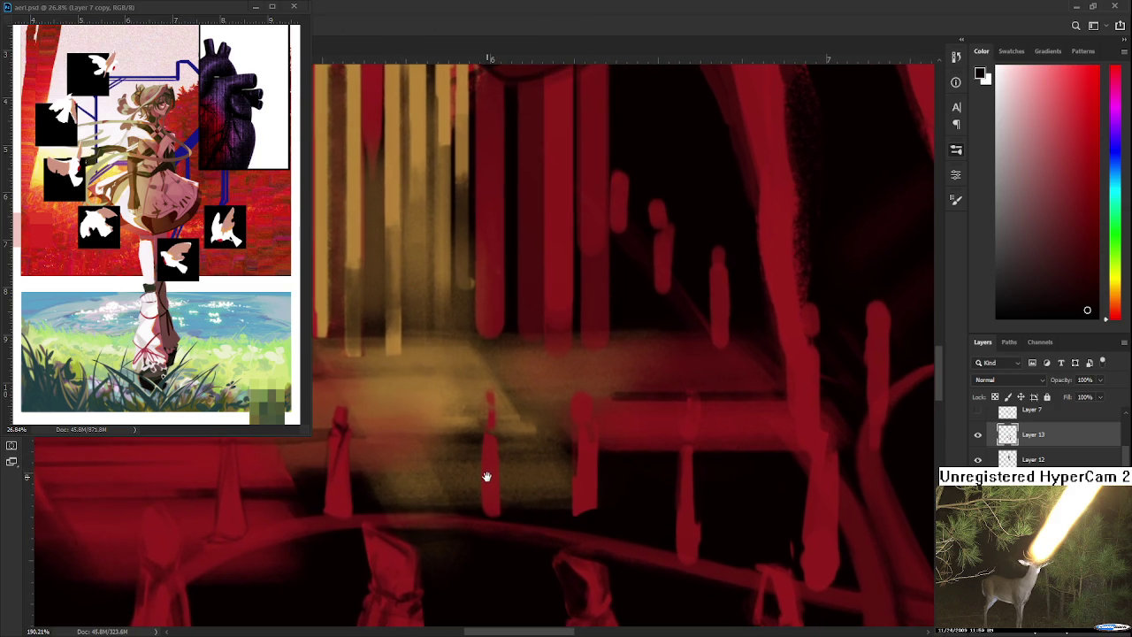
scroll(485, 480, right, 1)
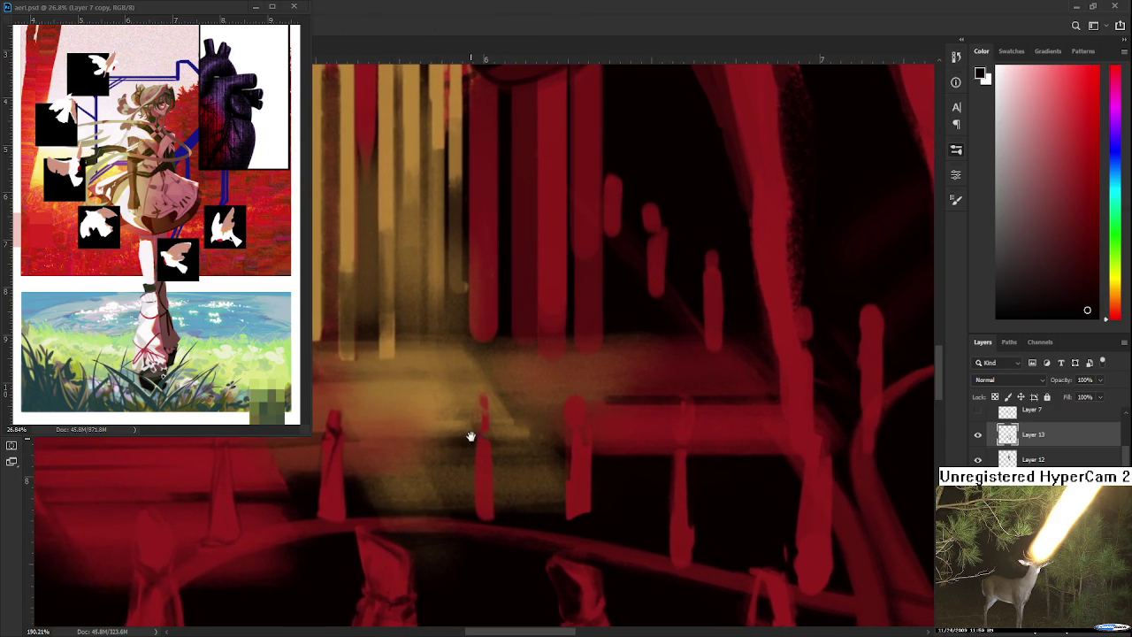
scroll(470, 437, up, 1)
mouse_move(467, 397)
mouse_down()
mouse_move(502, 404)
mouse_move(467, 397)
mouse_up()
key(Delete)
key(ctrl+d)
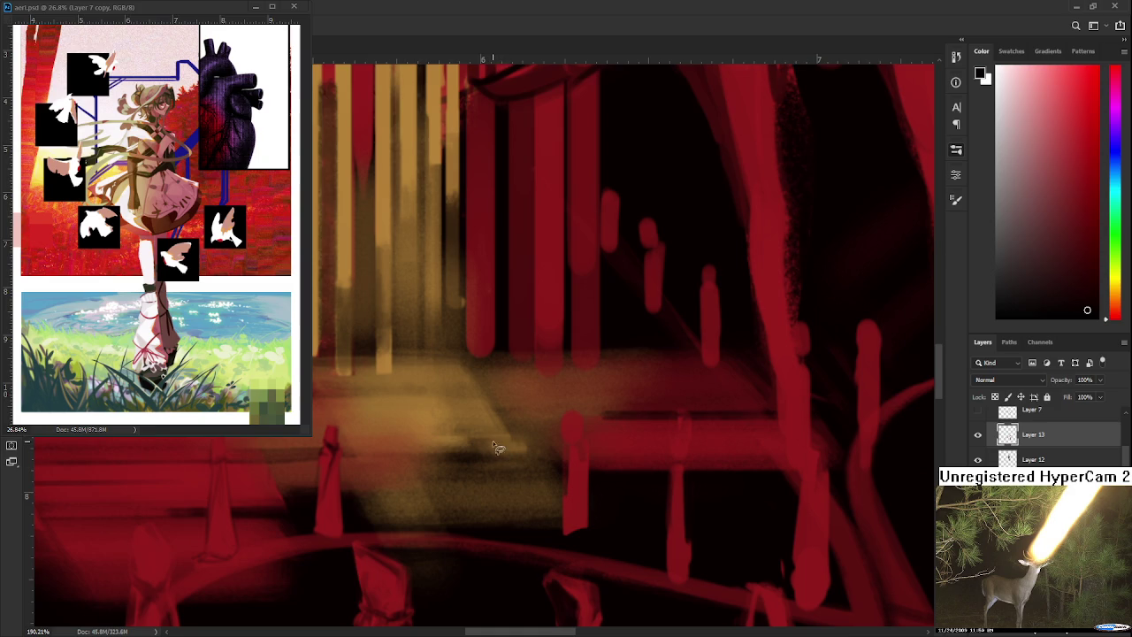
Return to the Brush and sample a darker red from the post
scroll(379, 480, left, 4)
scroll(379, 480, down, 1)
key(b)
alt+click(416, 427)
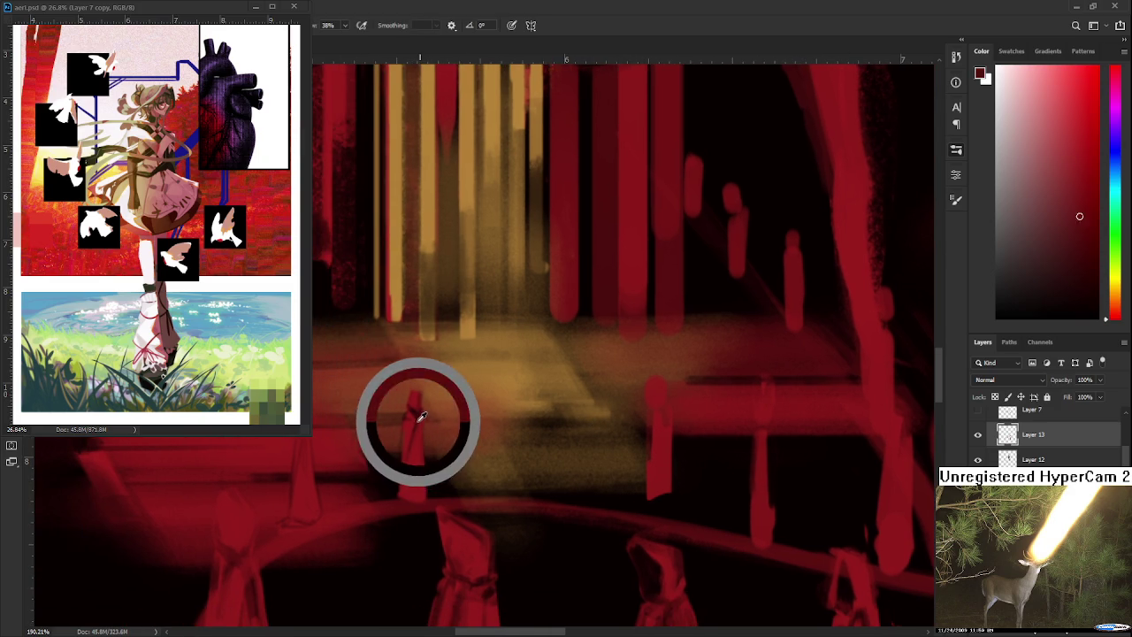
Sample reds and near-black from the post and shadows, then dab red at the post's base
alt+click(410, 487)
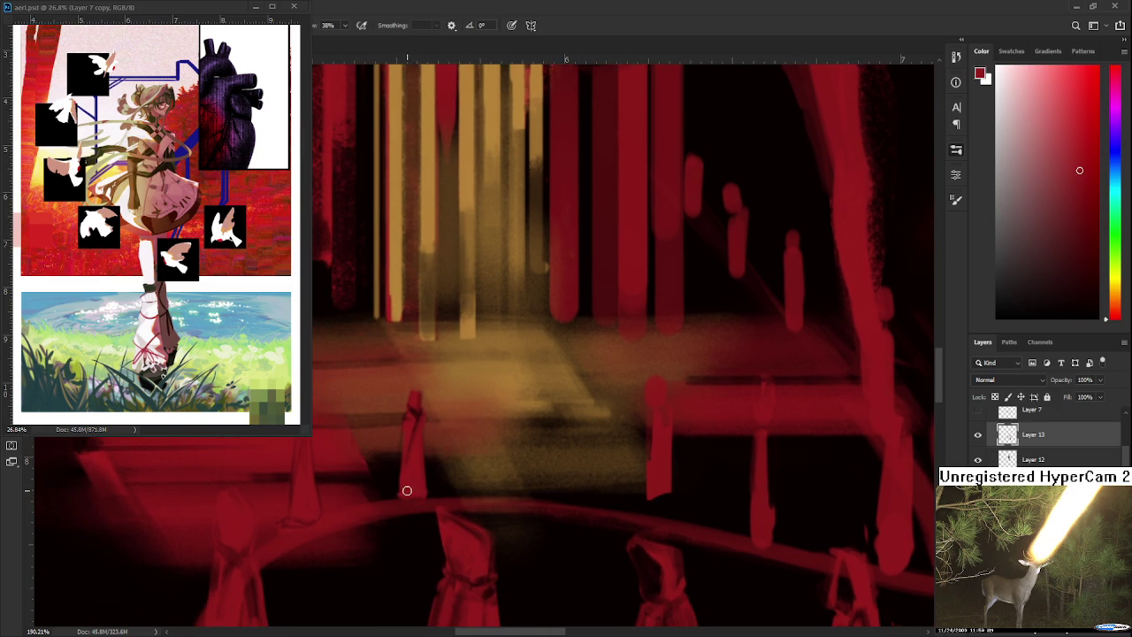
alt+click(403, 496)
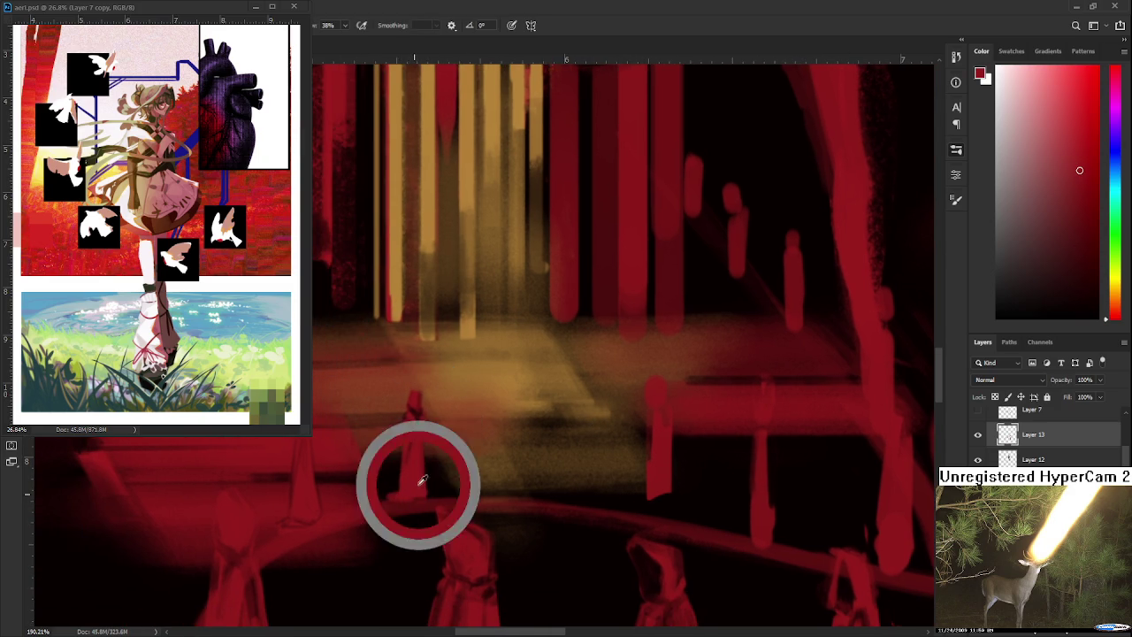
alt+click(421, 484)
drag(420, 485, 425, 453)
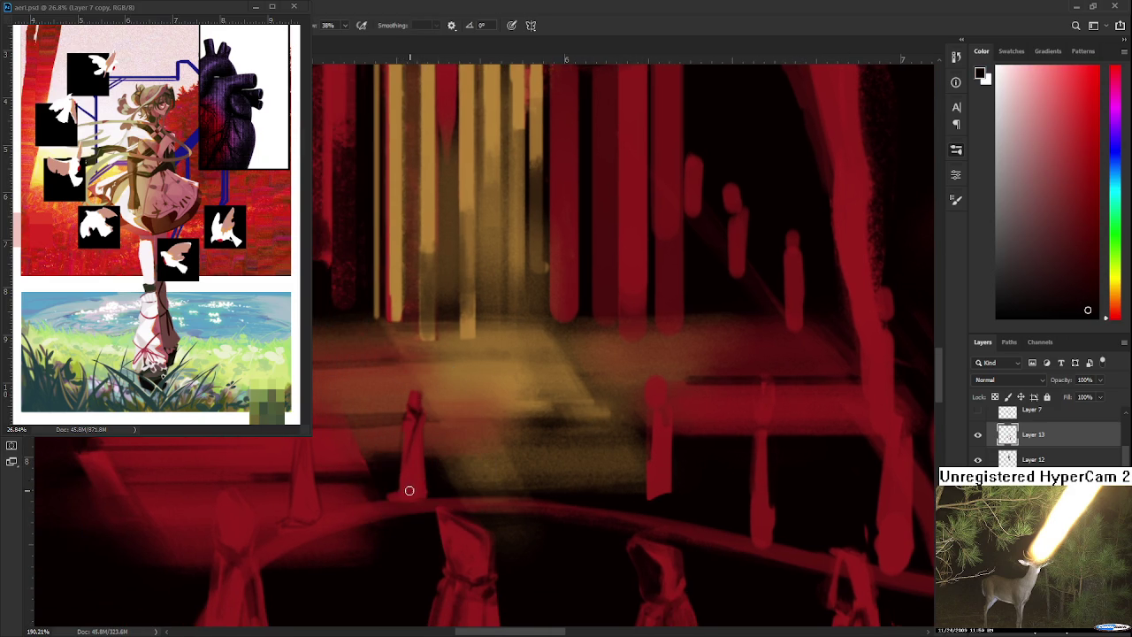
alt+click(408, 485)
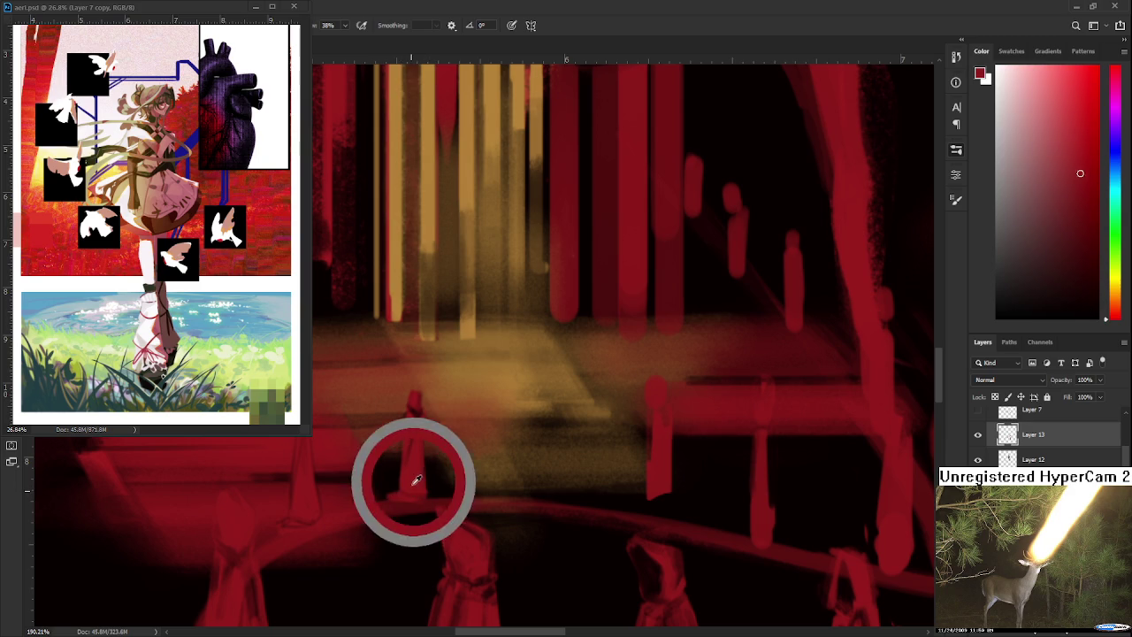
alt+click(408, 482)
alt+click(405, 485)
click(401, 480)
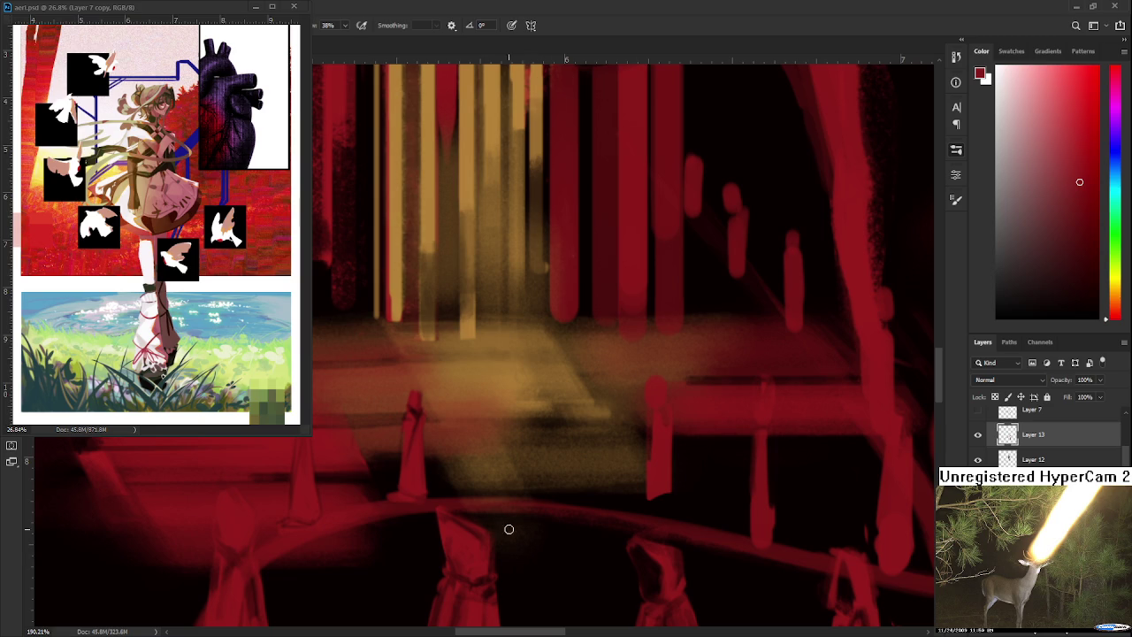
Lasso the small red figure standing on the glowing floor
scroll(488, 521, down, 1)
scroll(479, 501, down, 1)
scroll(479, 500, down, 1)
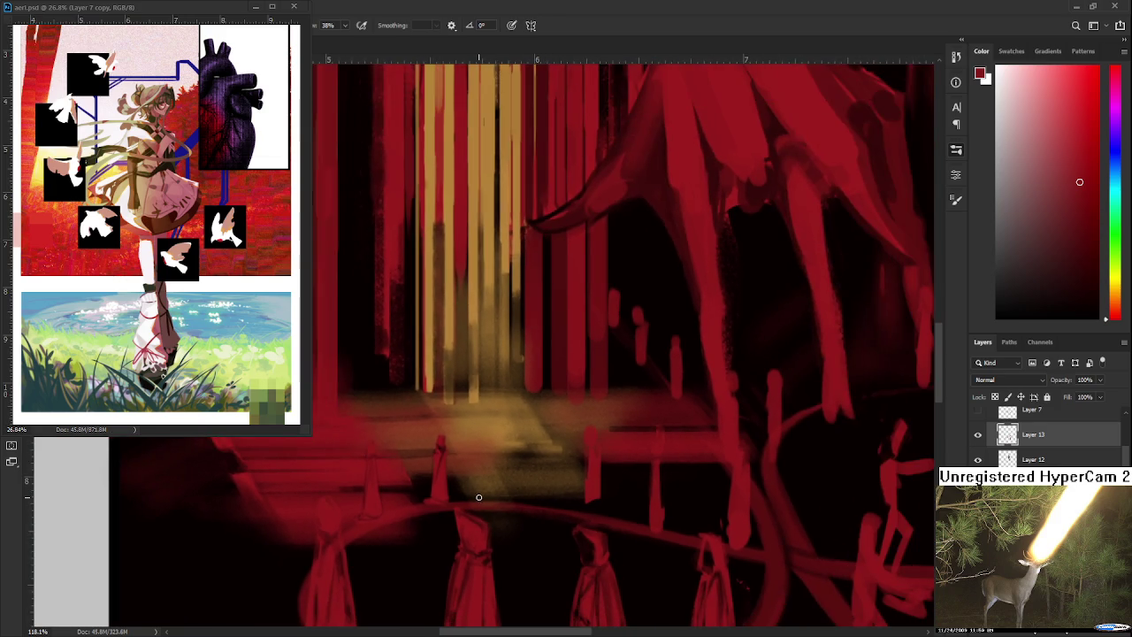
scroll(478, 498, down, 1)
scroll(479, 495, up, 1)
scroll(495, 496, up, 2)
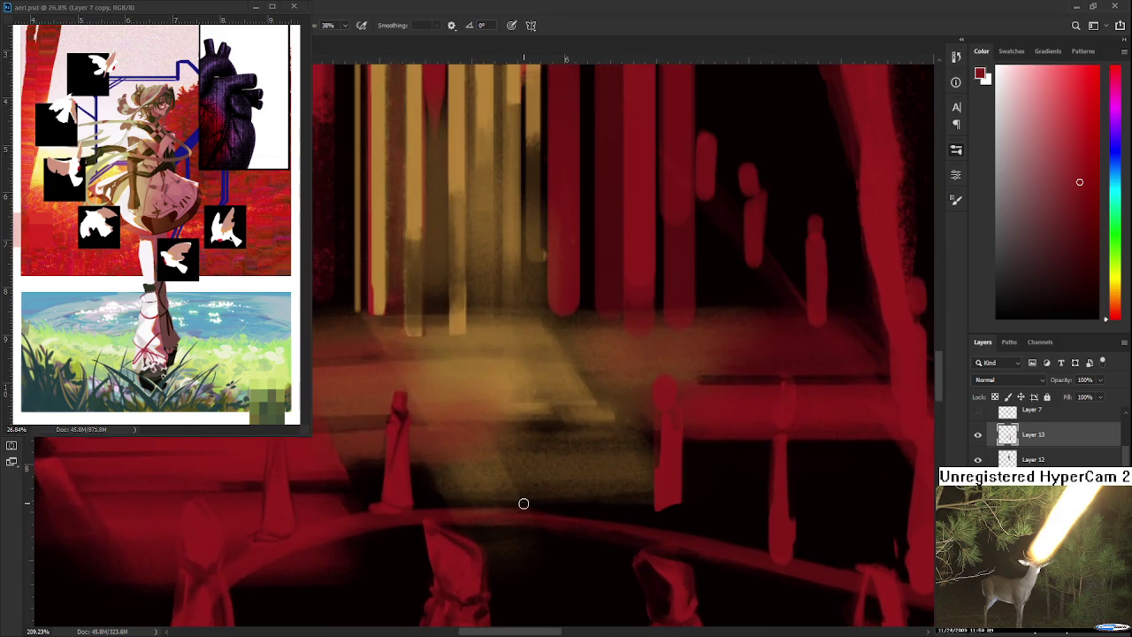
scroll(523, 501, up, 1)
scroll(548, 546, up, 1)
key(l)
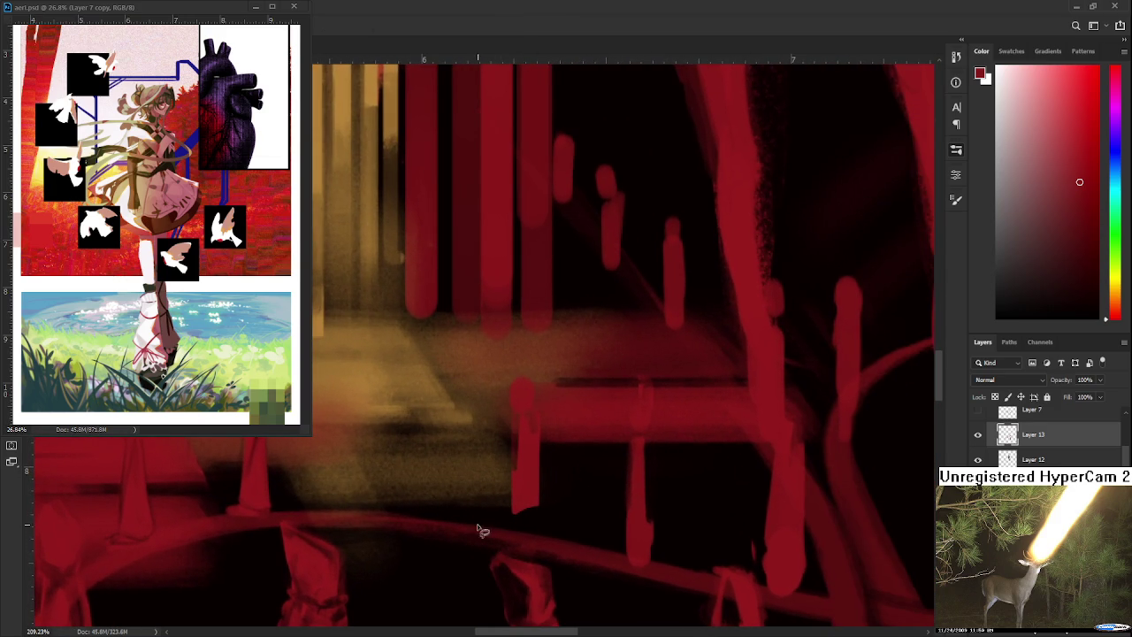
mouse_move(477, 426)
mouse_down()
mouse_move(591, 381)
mouse_move(458, 522)
mouse_up()
Shrink the figure proportionally, nudge it slightly left and down, and commit the transform
key(ctrl+t)
mouse_move(503, 490)
mouse_down()
mouse_move(374, 476)
mouse_move(566, 514)
mouse_move(552, 528)
mouse_up()
mouse_move(624, 438)
mouse_down()
mouse_move(595, 431)
mouse_move(605, 424)
mouse_up()
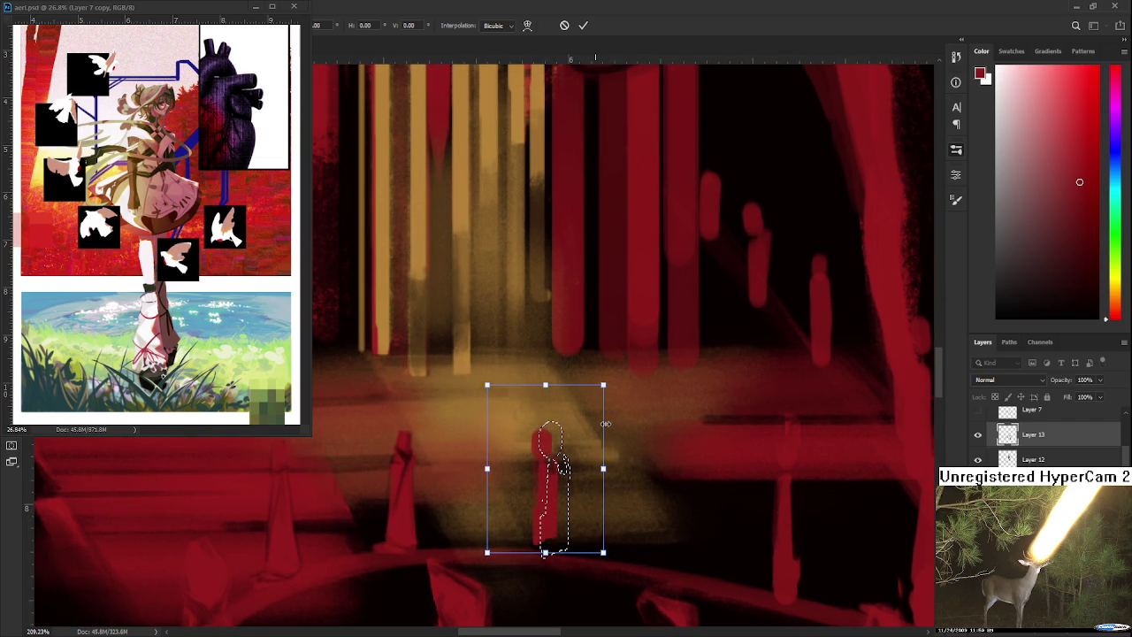
mouse_move(560, 462)
mouse_down()
mouse_move(539, 457)
mouse_move(534, 498)
mouse_up()
key(Return)
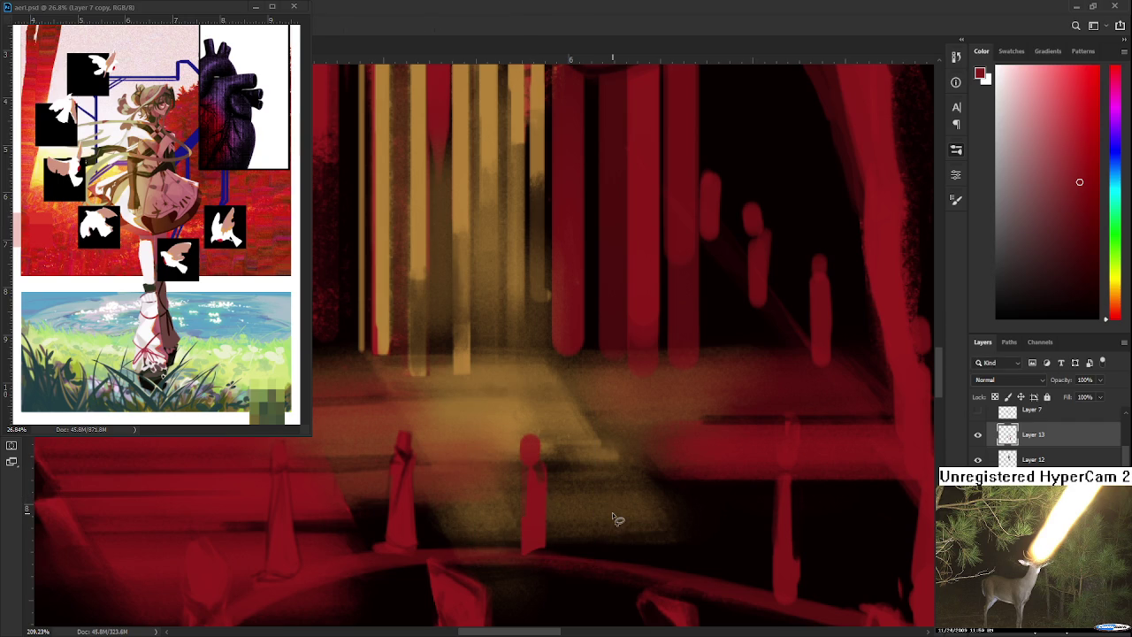
Erase and trim the top and edge of the small red cone, alternating eraser and brush
drag(612, 515, 497, 512)
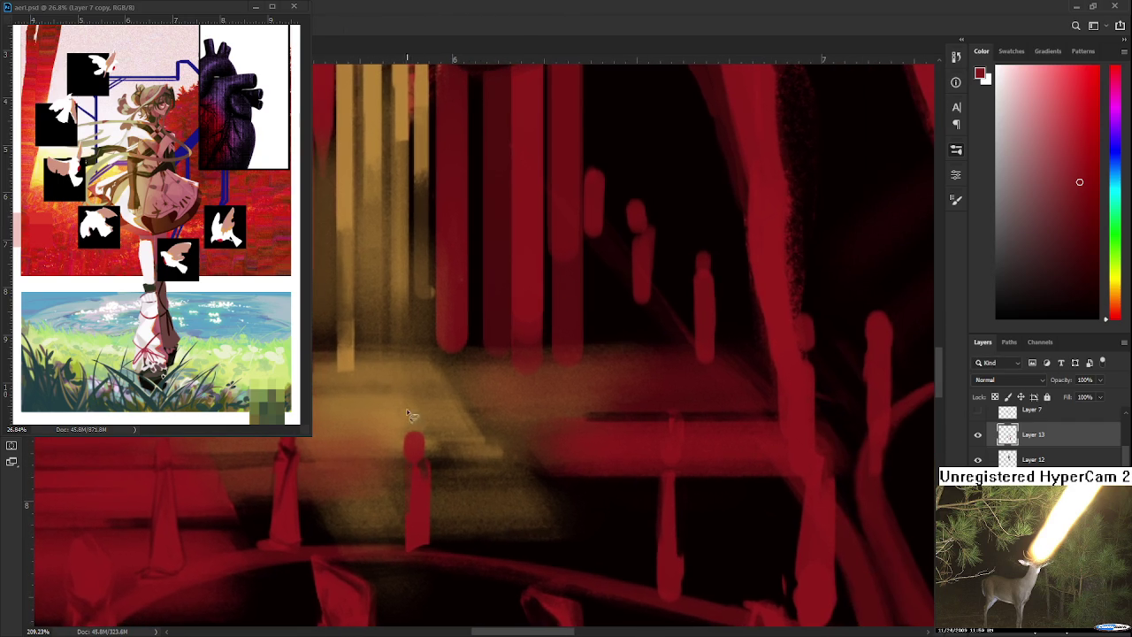
drag(404, 455, 409, 435)
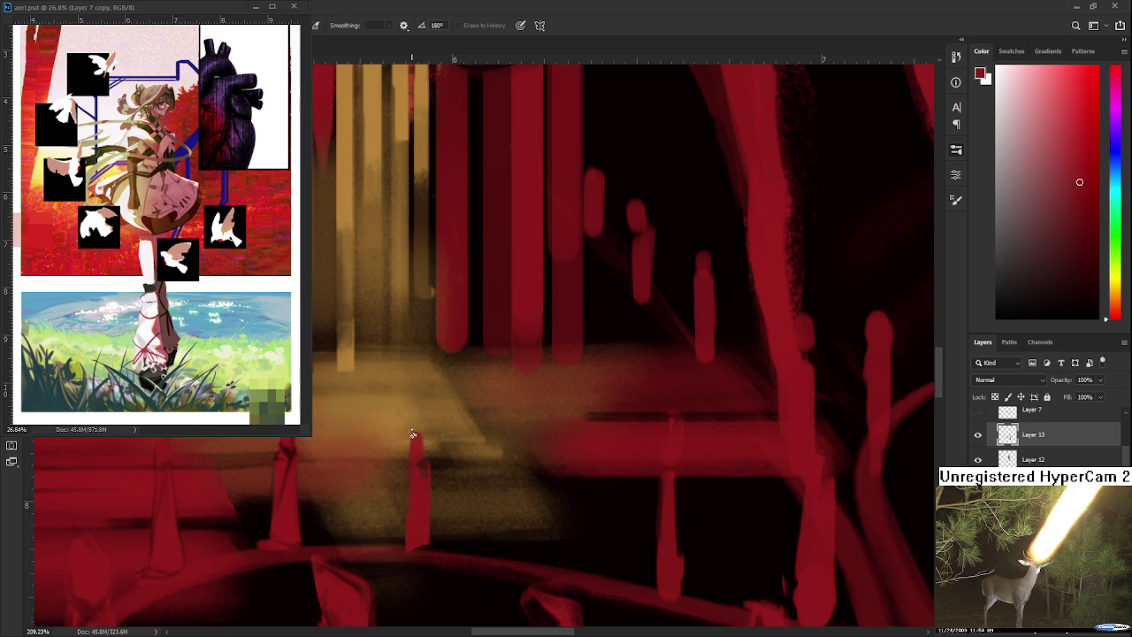
drag(411, 434, 407, 460)
key(b)
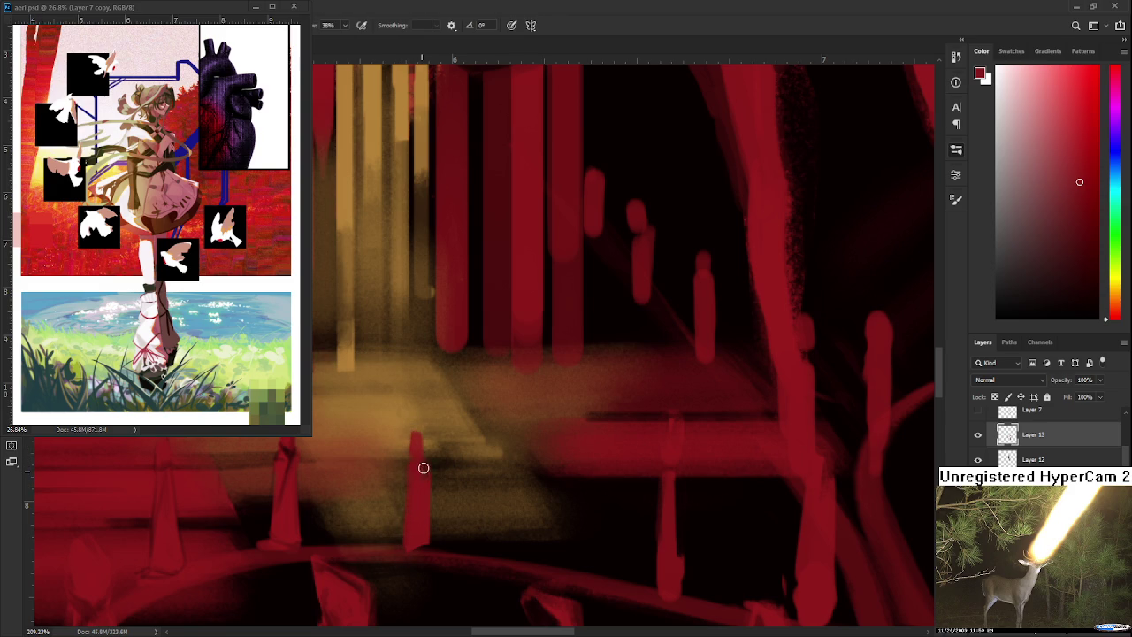
key(e)
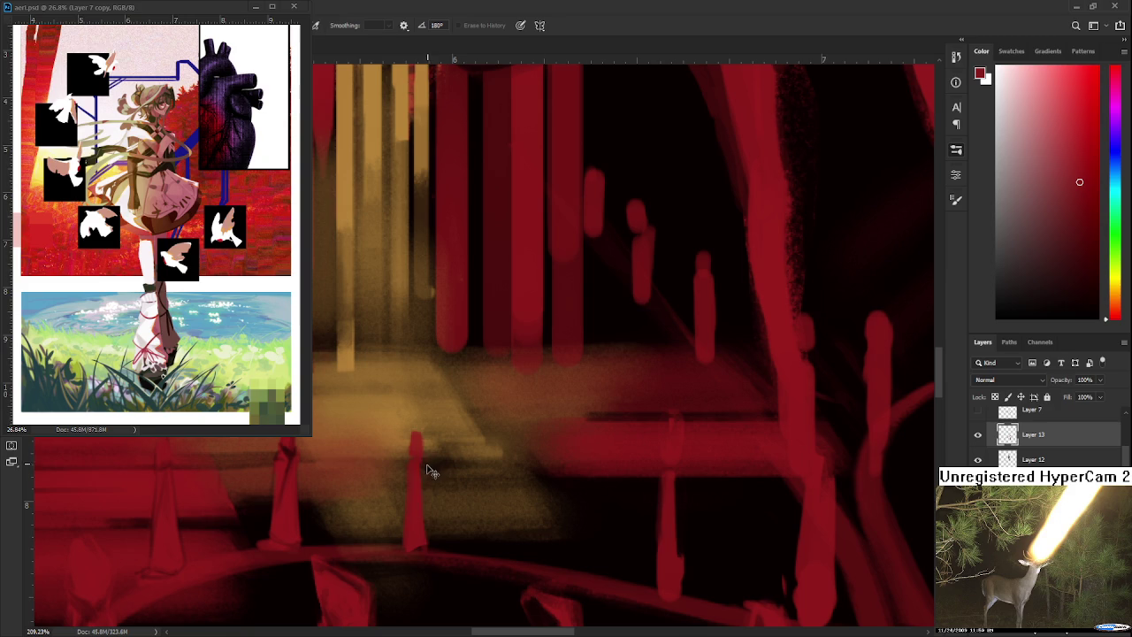
key(b)
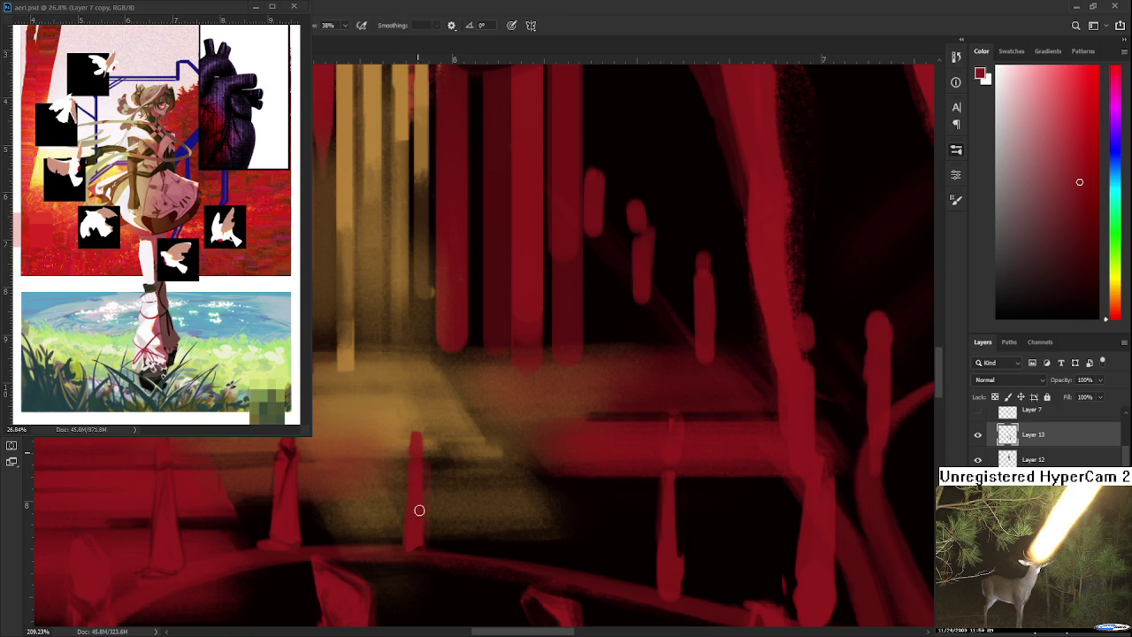
key(e)
key(b)
key(e)
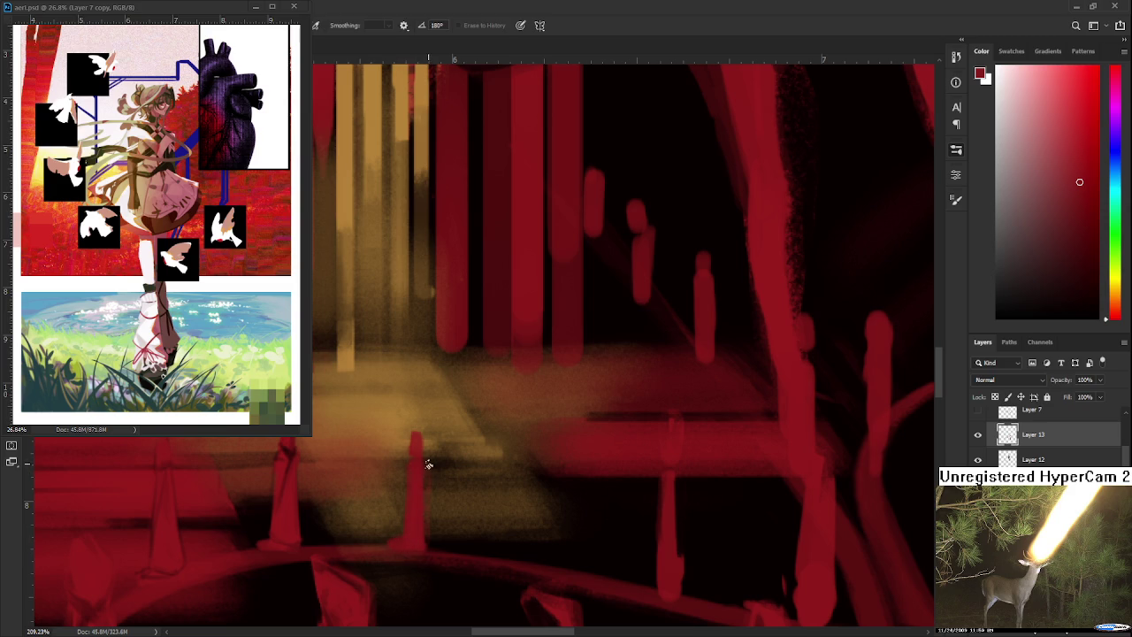
Sample the cone's darker and brighter reds and keep reshaping it with eraser and brush
drag(412, 428, 463, 407)
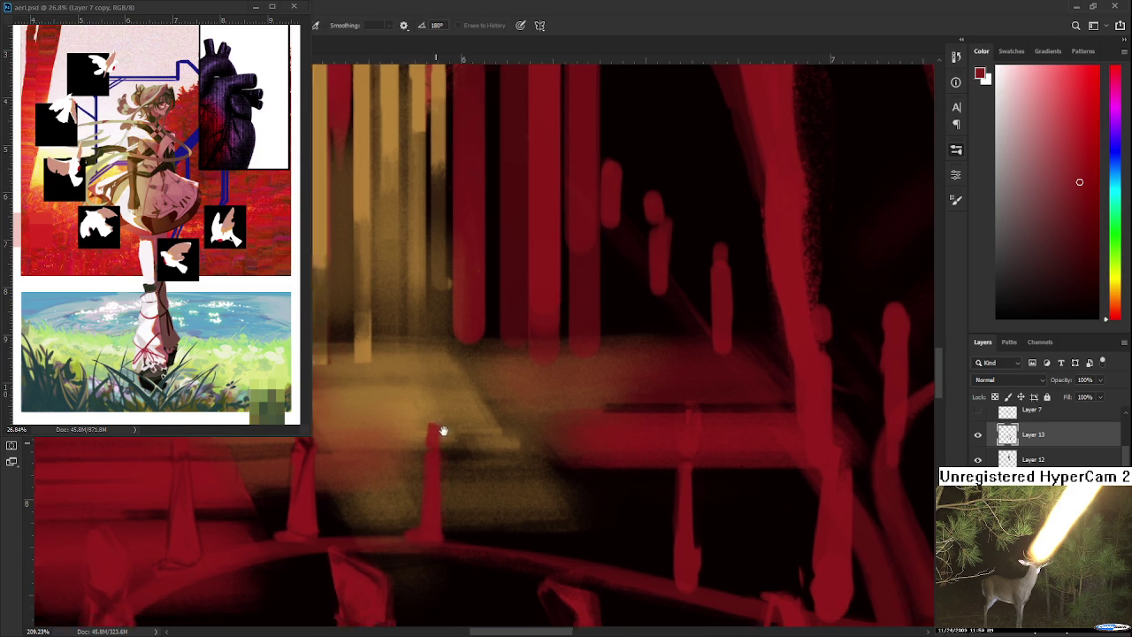
key(b)
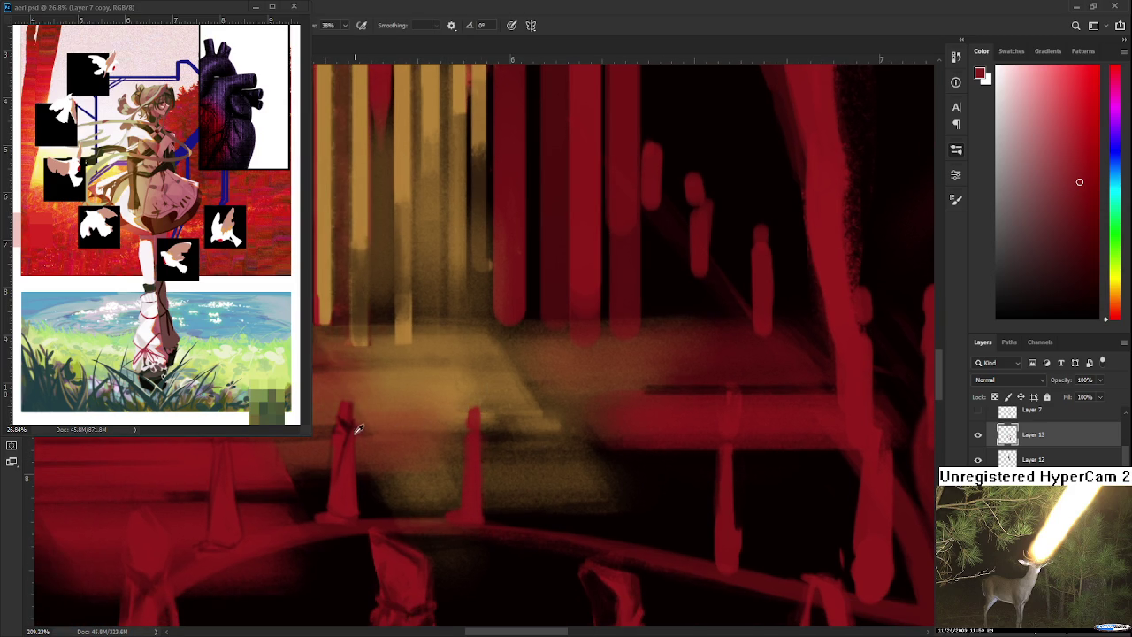
alt+click(353, 423)
key(e)
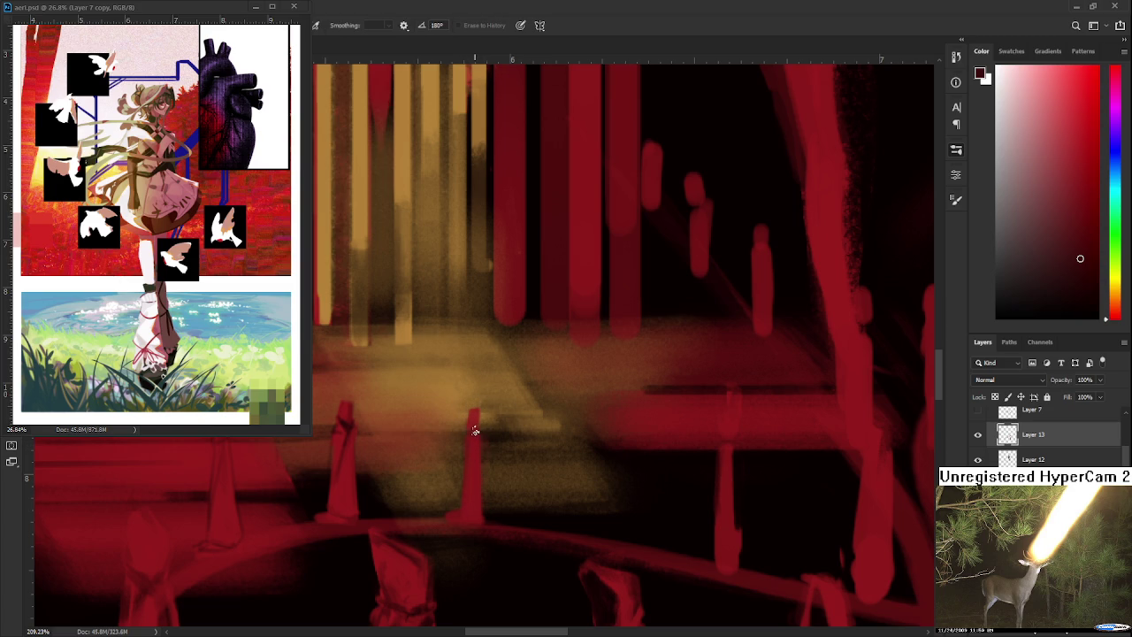
key(b)
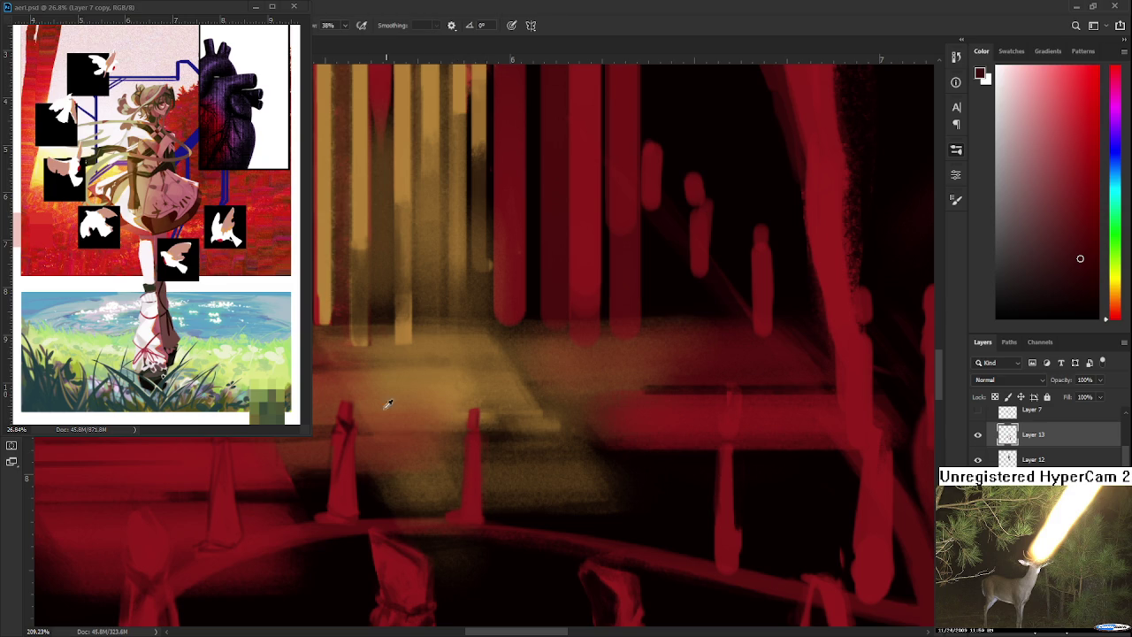
alt+click(342, 418)
alt+click(477, 478)
alt+click(475, 451)
alt+click(485, 506)
Resample the cone's bright and dark reds plus near-black to repaint its edges
alt+click(473, 486)
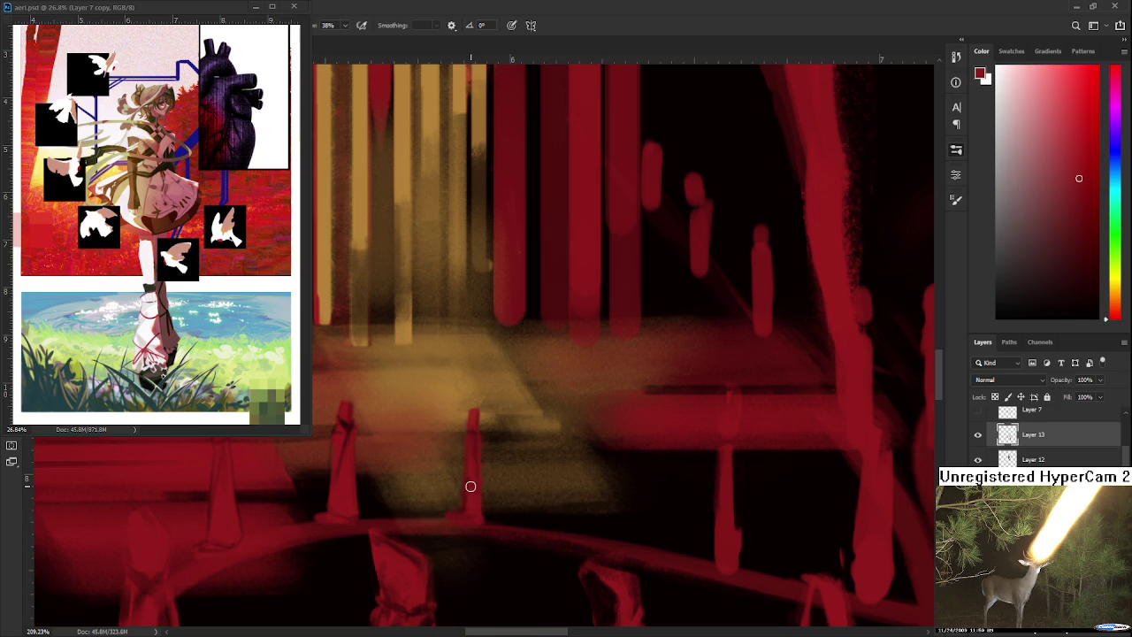
alt+click(473, 515)
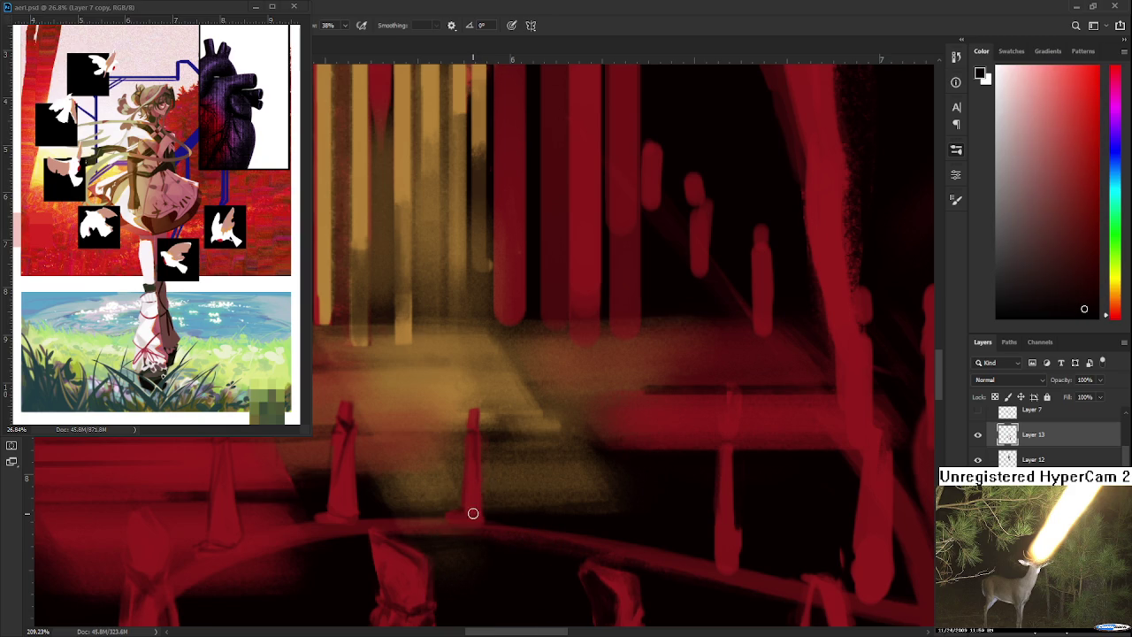
alt+click(472, 503)
alt+click(468, 506)
alt+click(468, 510)
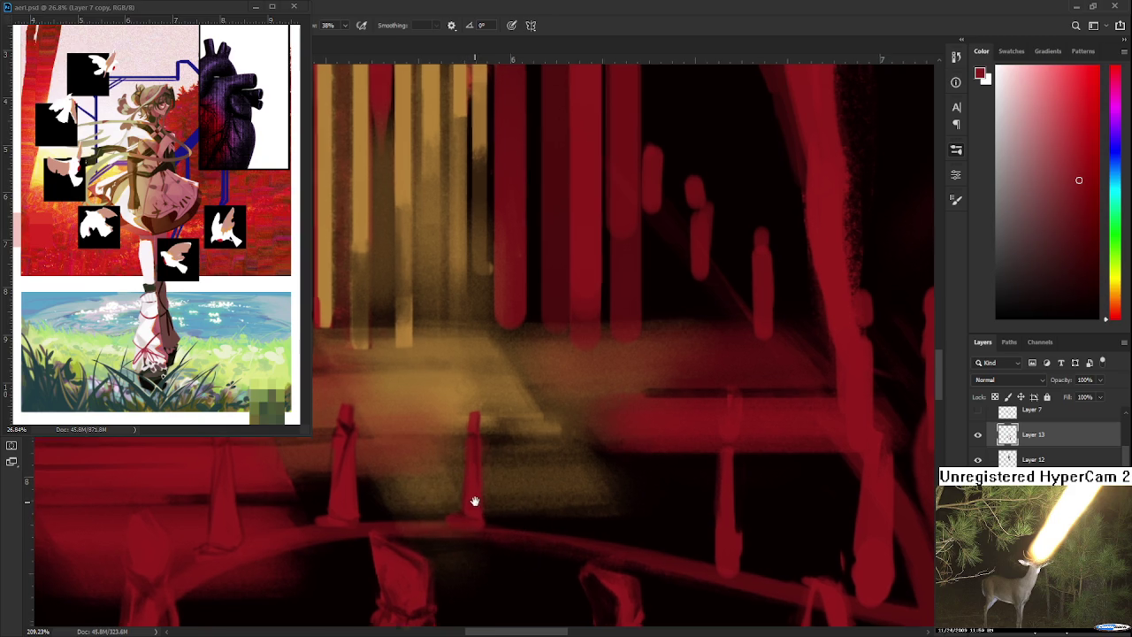
drag(472, 493, 478, 540)
alt+click(480, 476)
key(e)
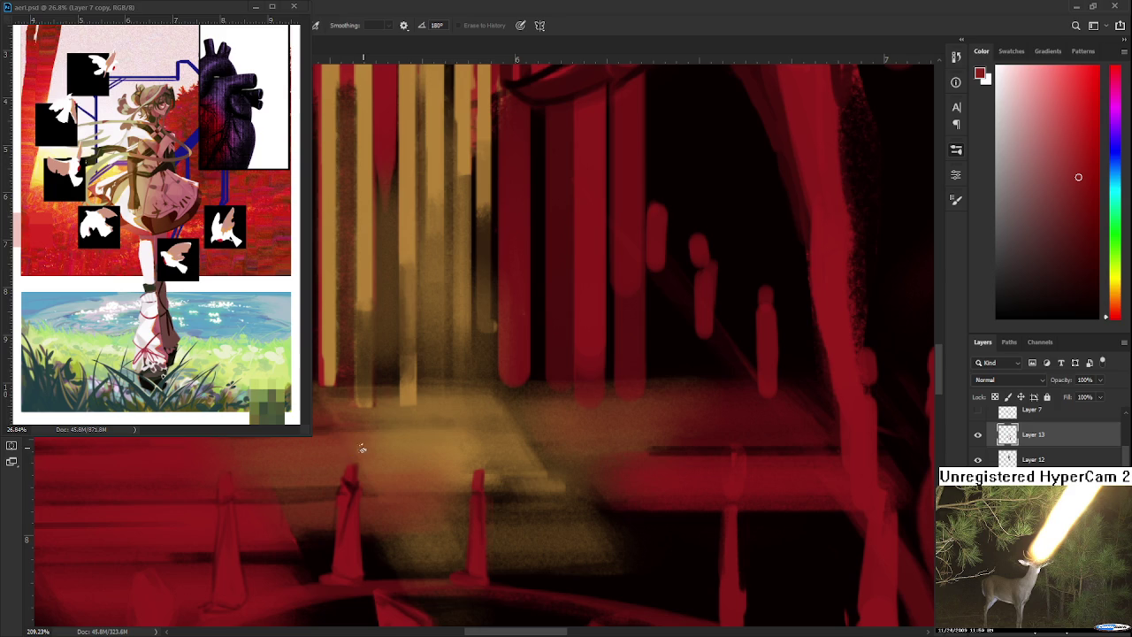
scroll(397, 422, down, 2)
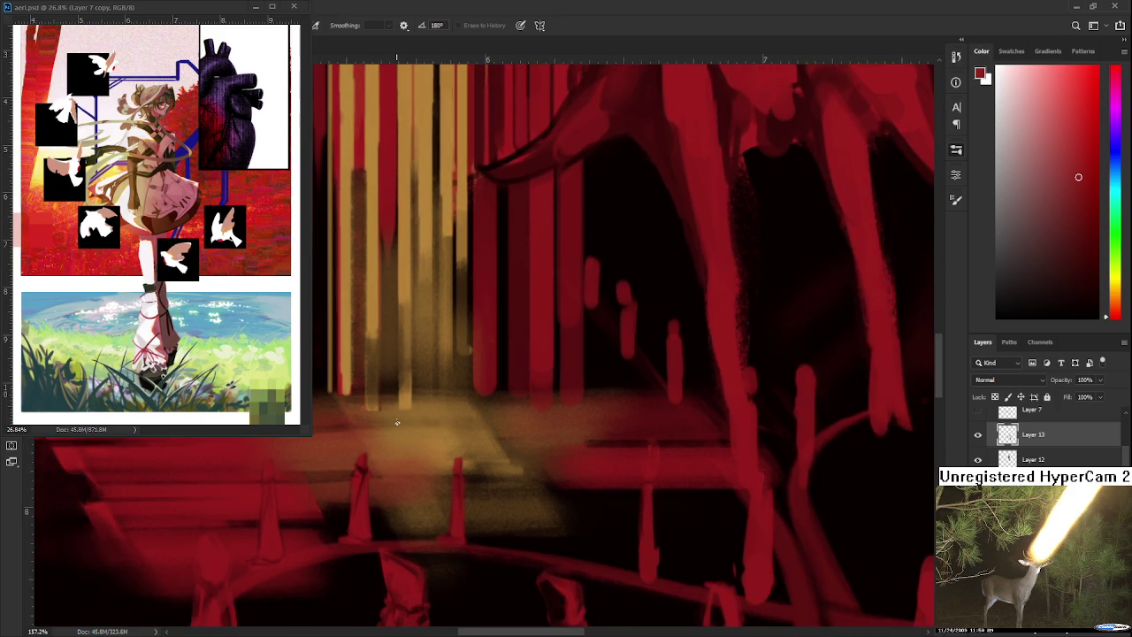
Scroll down to view the hooded figures along the ring
scroll(397, 422, down, 2)
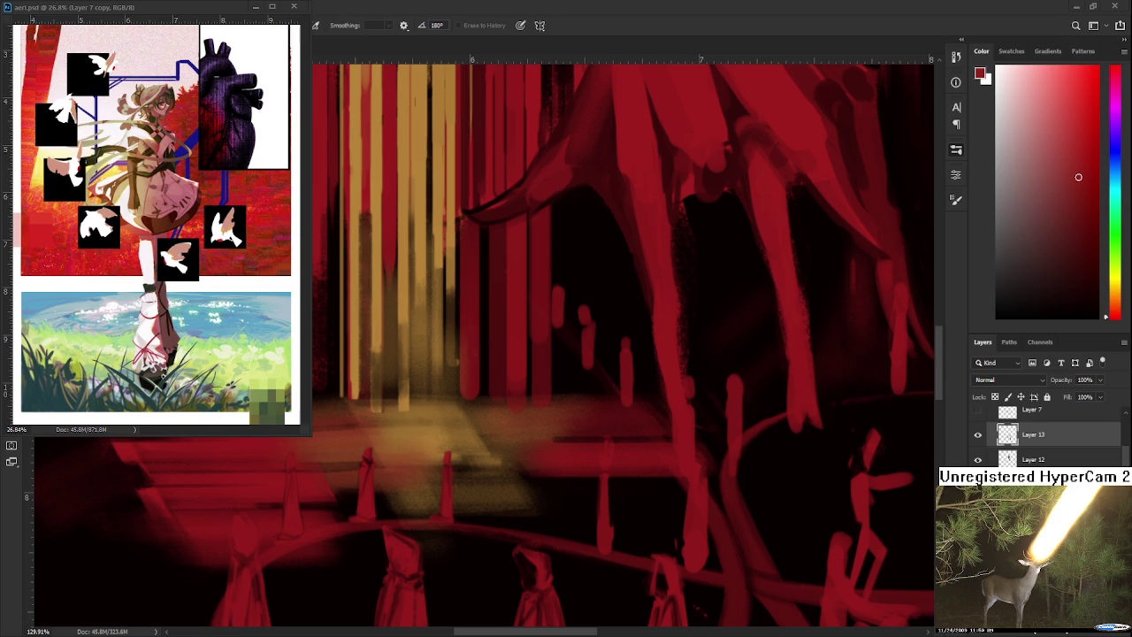
Touch up the cones on the lit floor, alternating brush and eraser
scroll(469, 490, up, 5)
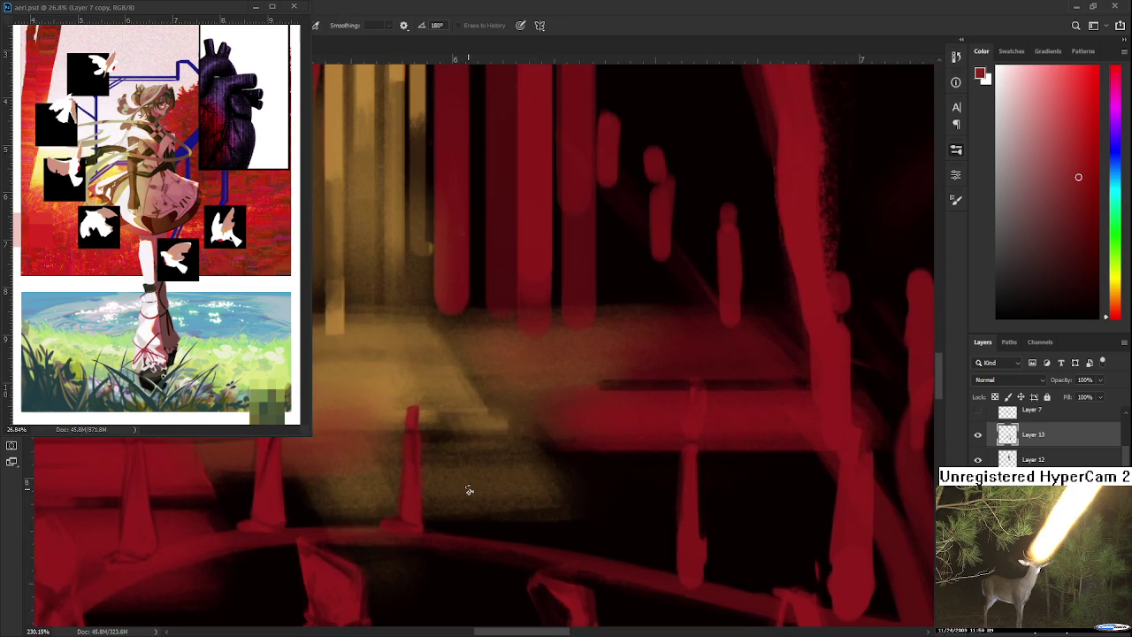
scroll(513, 465, left, 2)
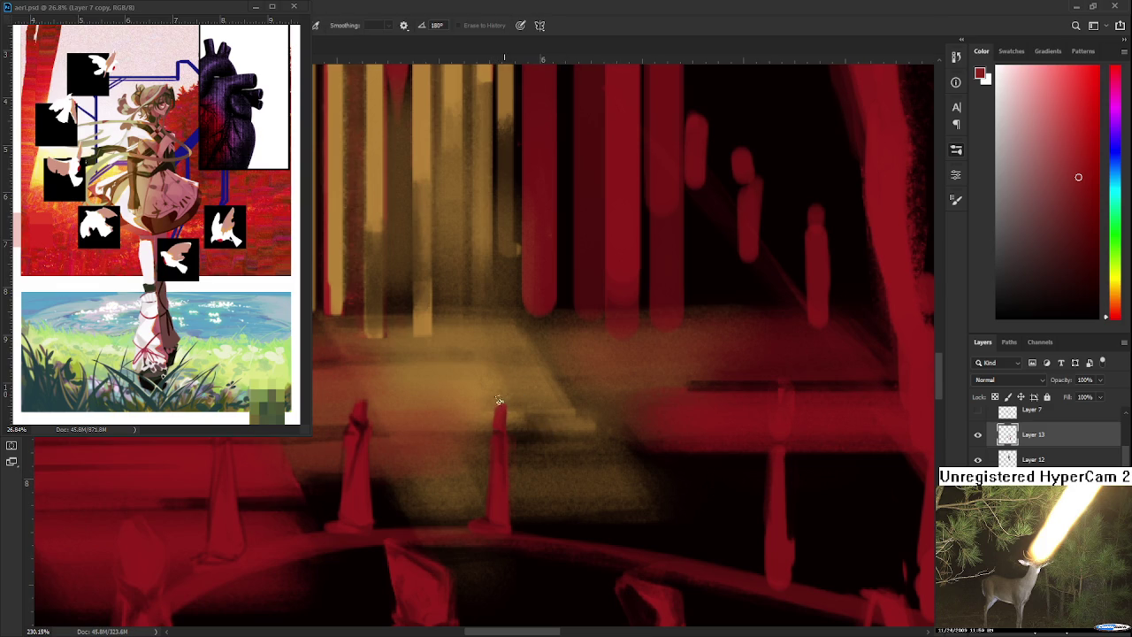
scroll(499, 433, down, 1)
key(b)
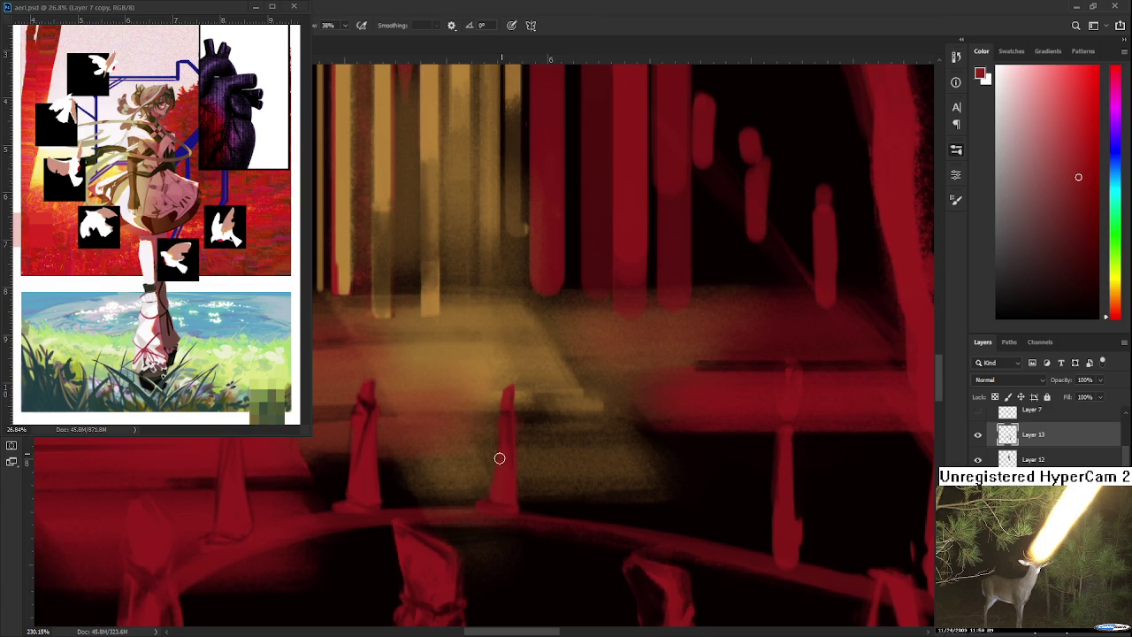
key(e)
key(b)
key(e)
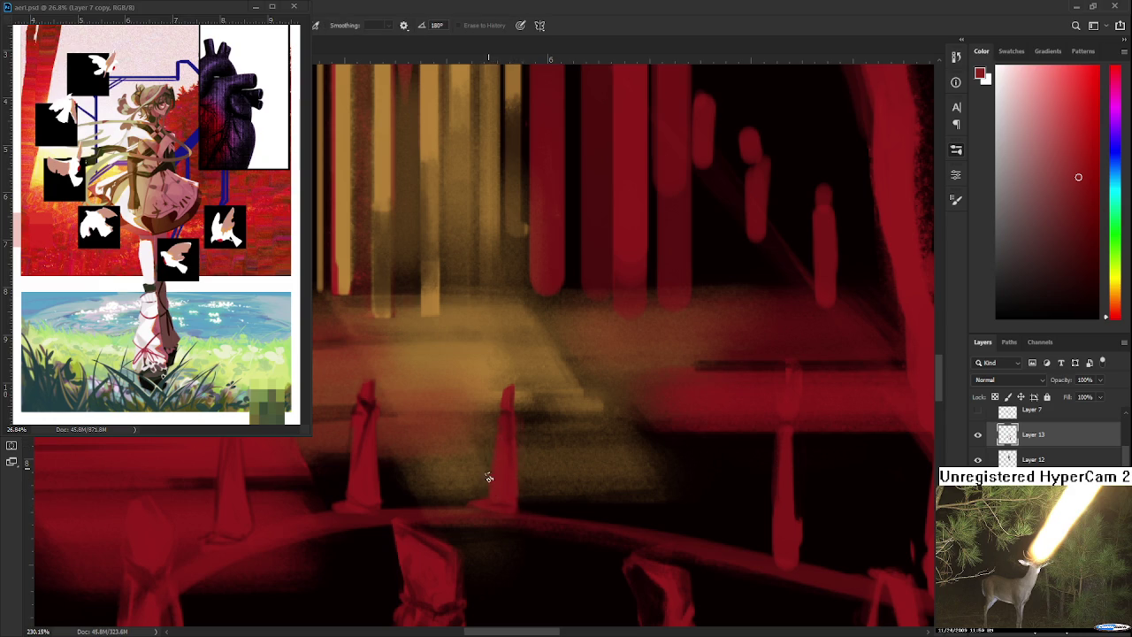
key(b)
key(e)
scroll(493, 466, up, 1)
key(b)
key(e)
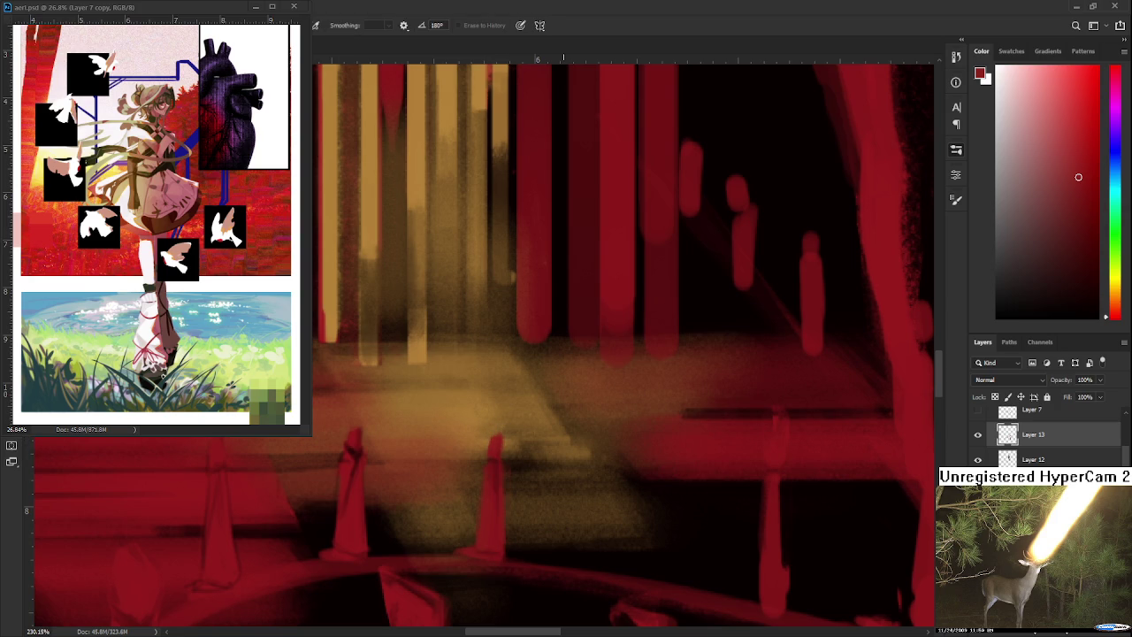
scroll(493, 471, down, 2)
scroll(493, 472, down, 1)
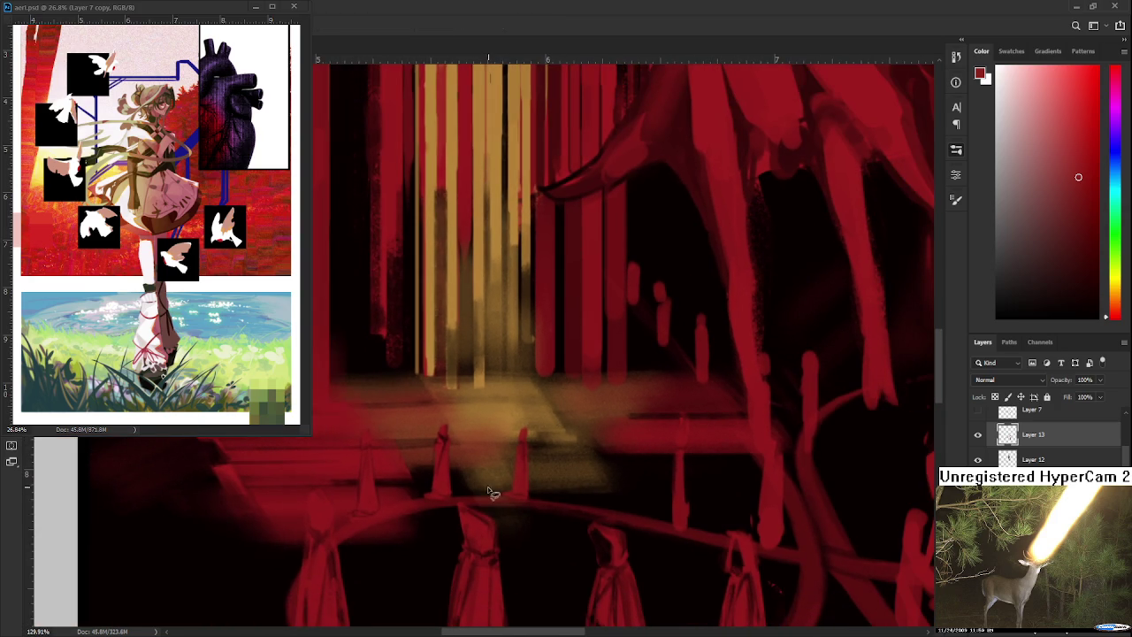
Lasso the cone in front of the doorway and enlarge it slightly upward and outward
drag(489, 469, 518, 508)
key(ctrl+t)
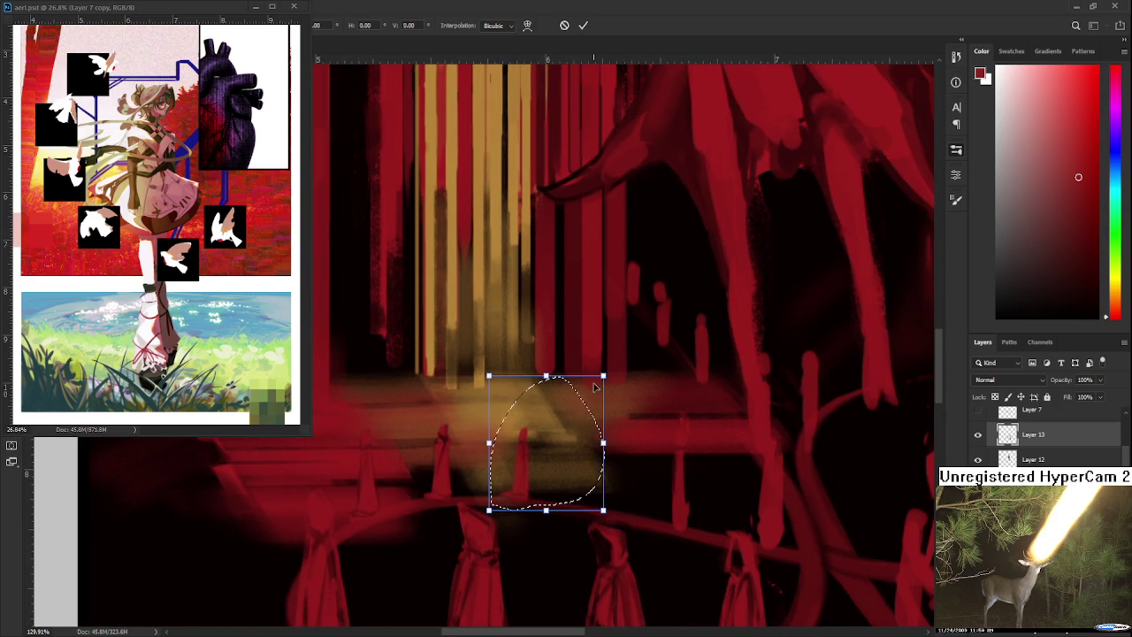
drag(605, 372, 613, 365)
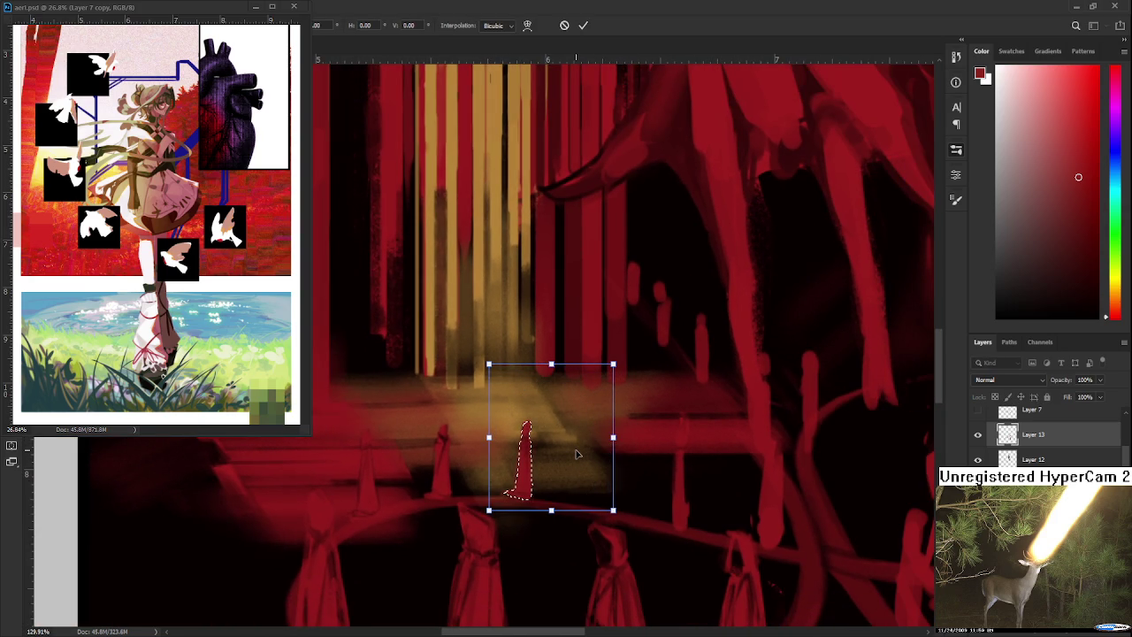
key(Return)
scroll(579, 454, down, 1)
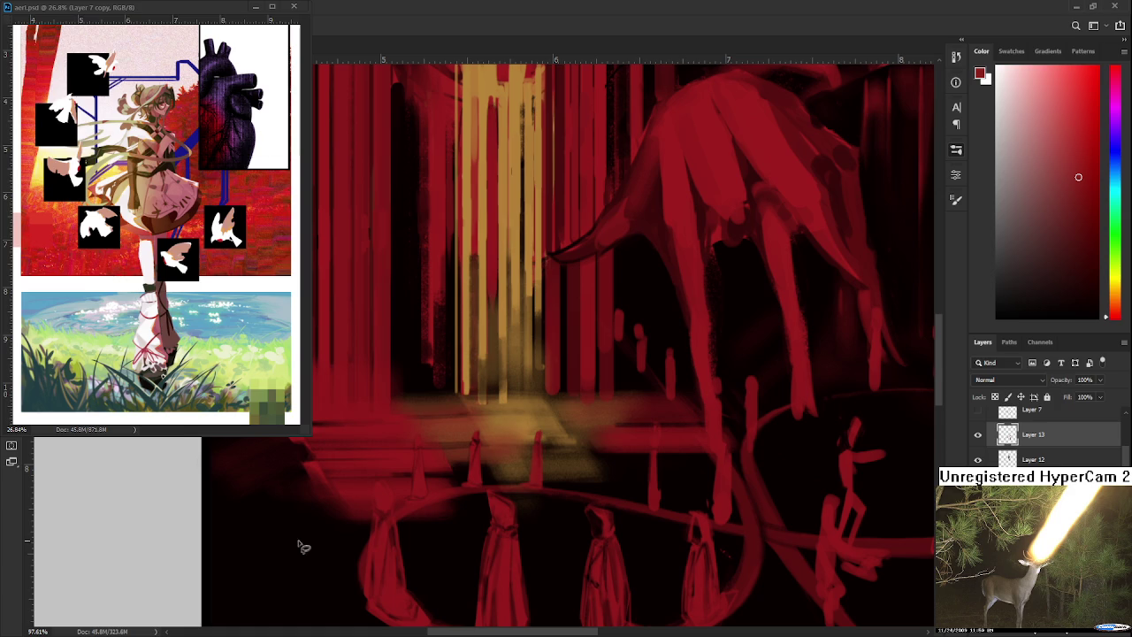
Lasso the cluster of thin red sticks beside the ring and clear it to black
scroll(454, 522, up, 1)
scroll(546, 500, up, 1)
scroll(366, 528, up, 1)
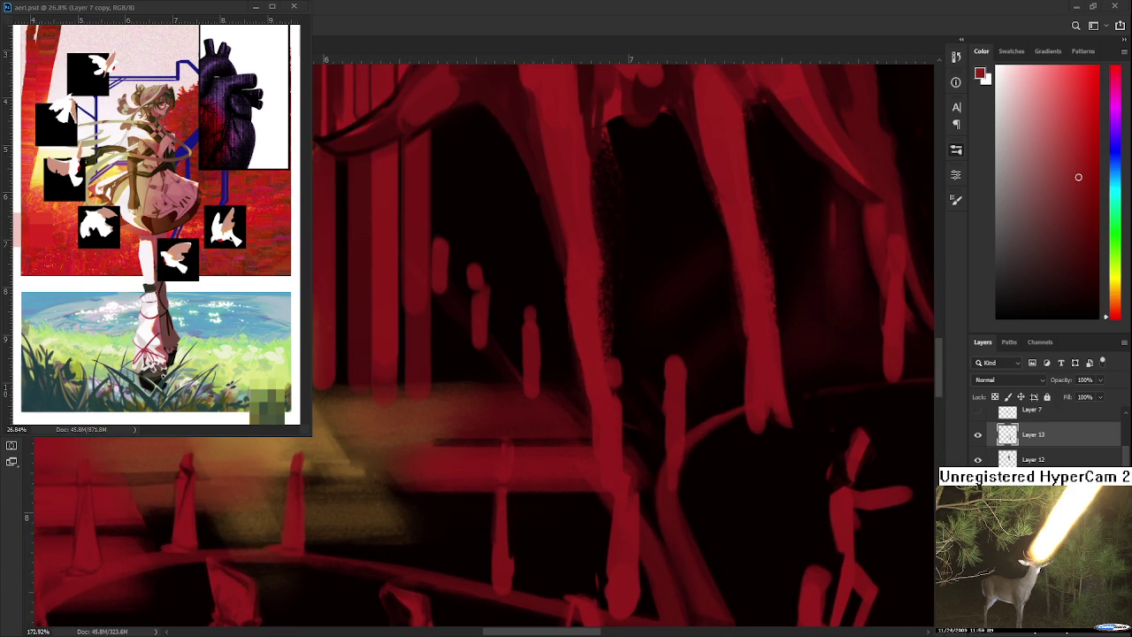
scroll(402, 528, down, 2)
scroll(417, 526, down, 1)
scroll(423, 529, down, 2)
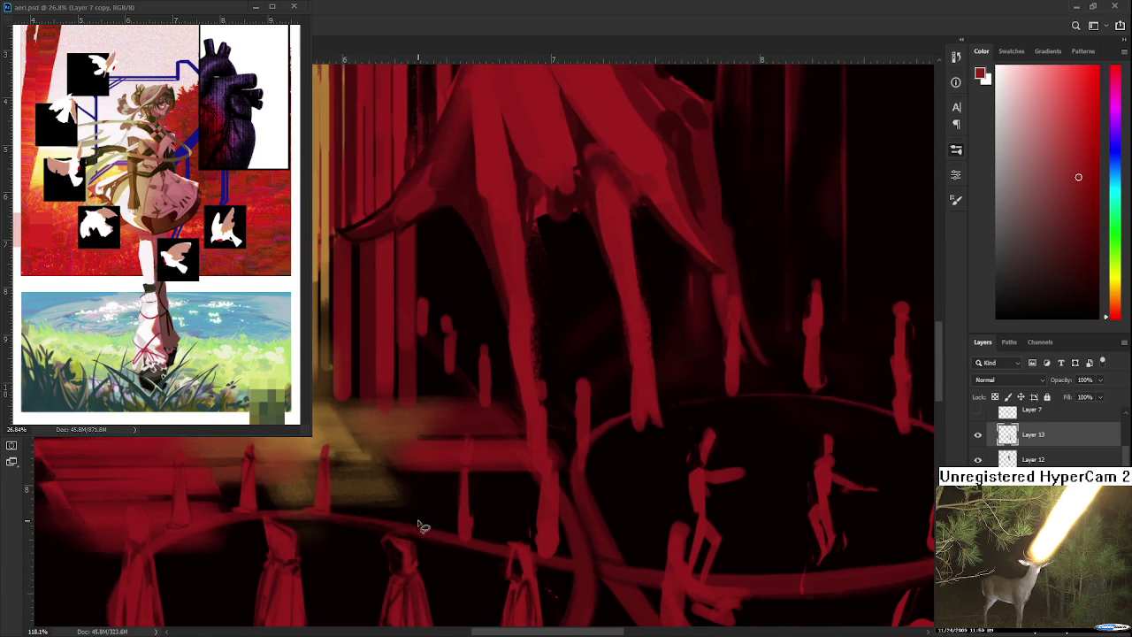
mouse_move(436, 451)
mouse_down()
mouse_move(484, 564)
mouse_move(450, 513)
mouse_move(436, 435)
mouse_move(435, 490)
mouse_move(443, 440)
mouse_move(449, 495)
mouse_up()
key(Delete)
key(ctrl+d)
Tidy the remaining thin red sticks' edges, alternating eraser and brush
key(e)
key(b)
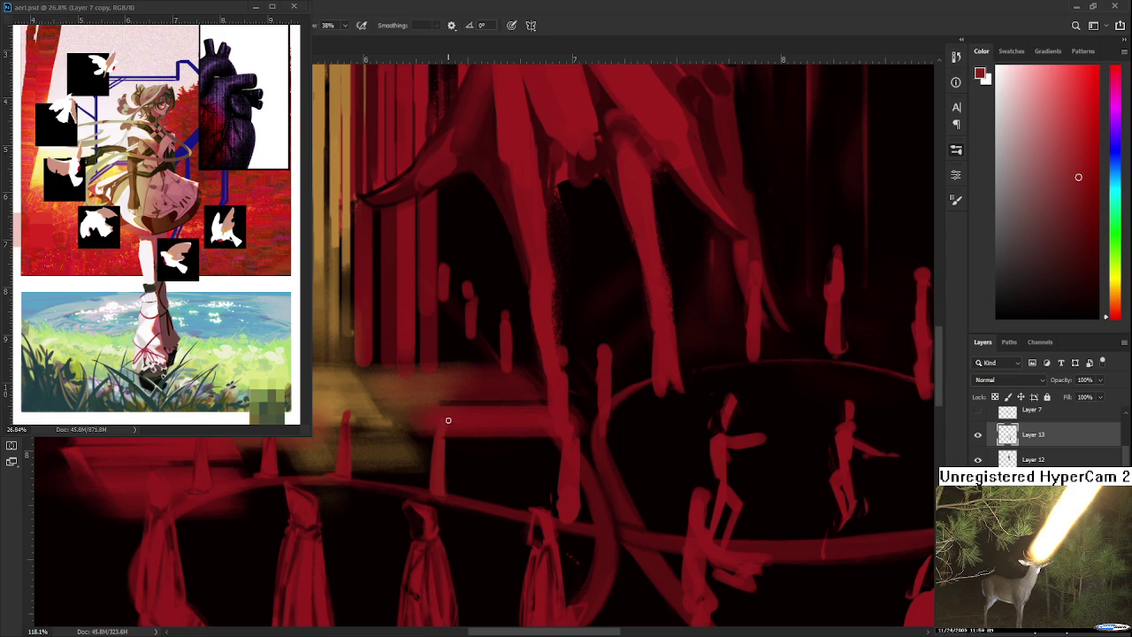
key(e)
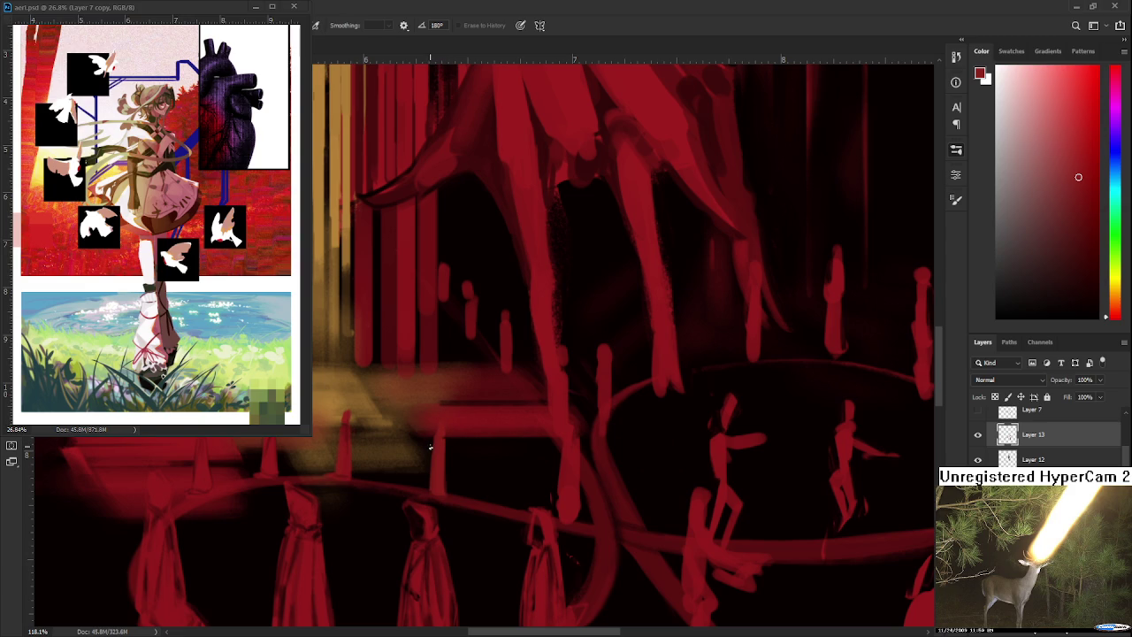
key(b)
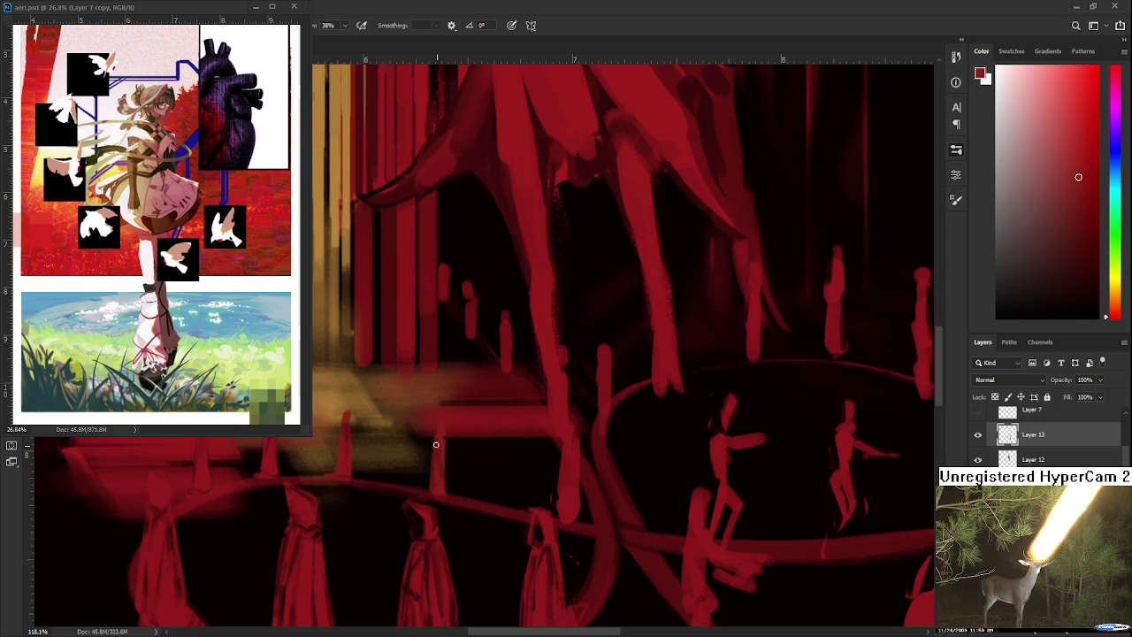
key(e)
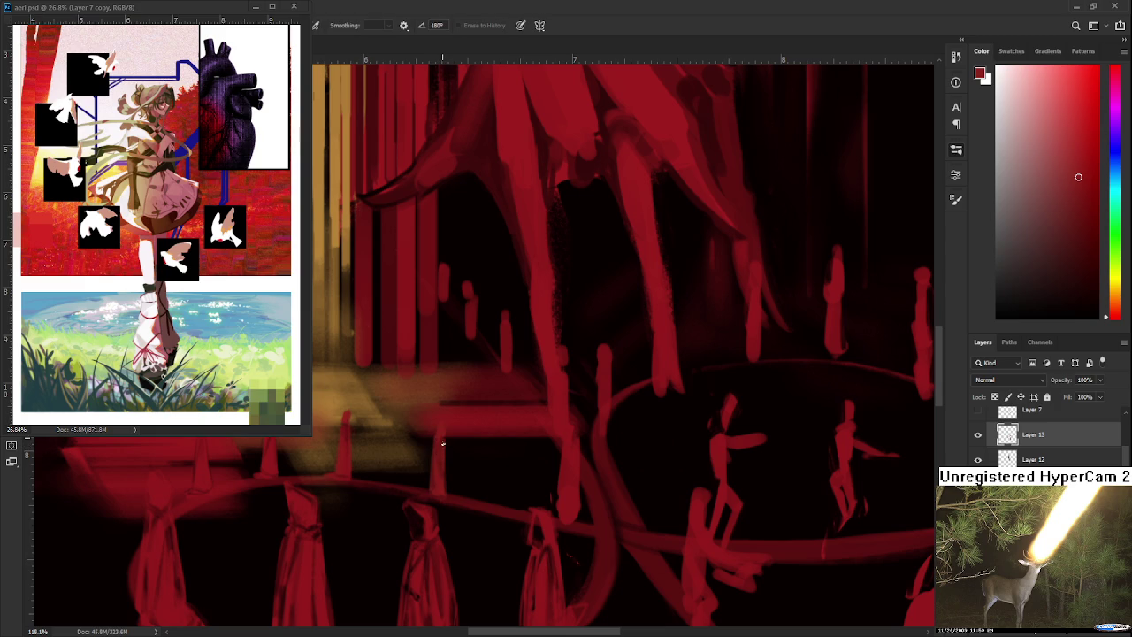
key(b)
key(e)
Finish cleaning the sticks and set the paint colour to black
key(b)
key(e)
key(b)
key(e)
key(b)
key(d)
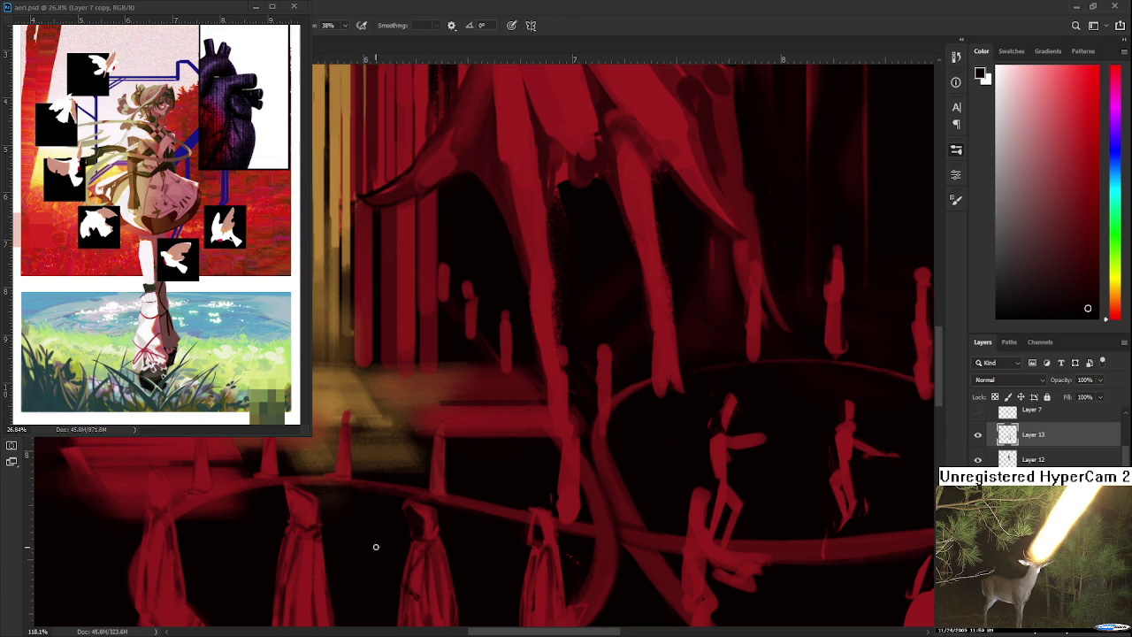
Sample the dark red near the ring of figures as the brush colour, then switch to the eraser
scroll(412, 480, up, 1)
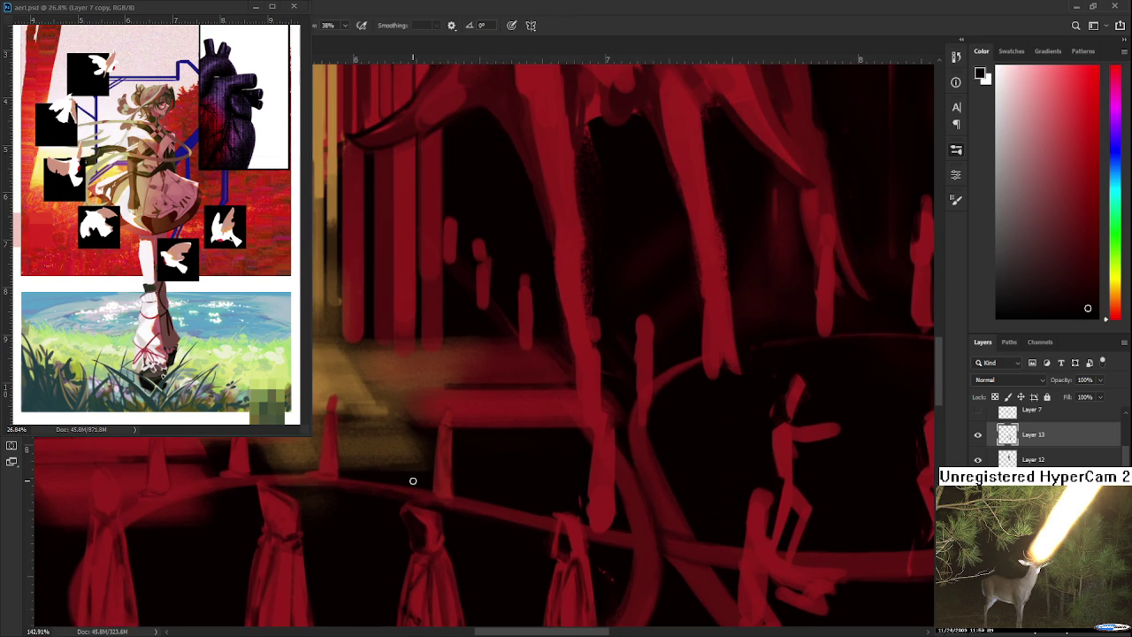
drag(356, 394, 400, 419)
key(e)
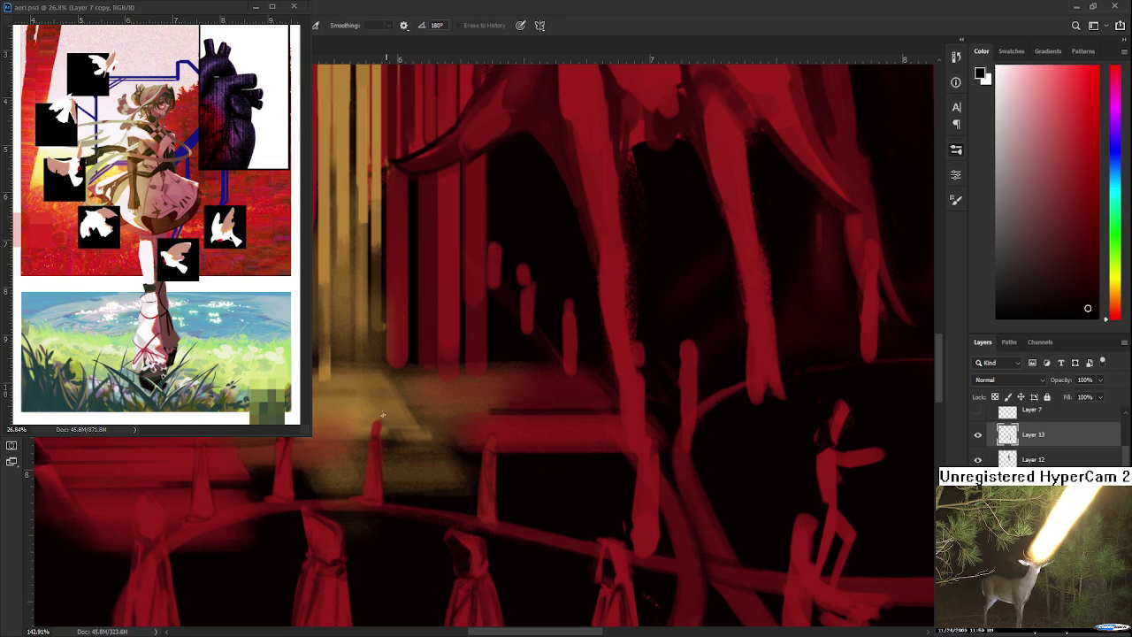
key(b)
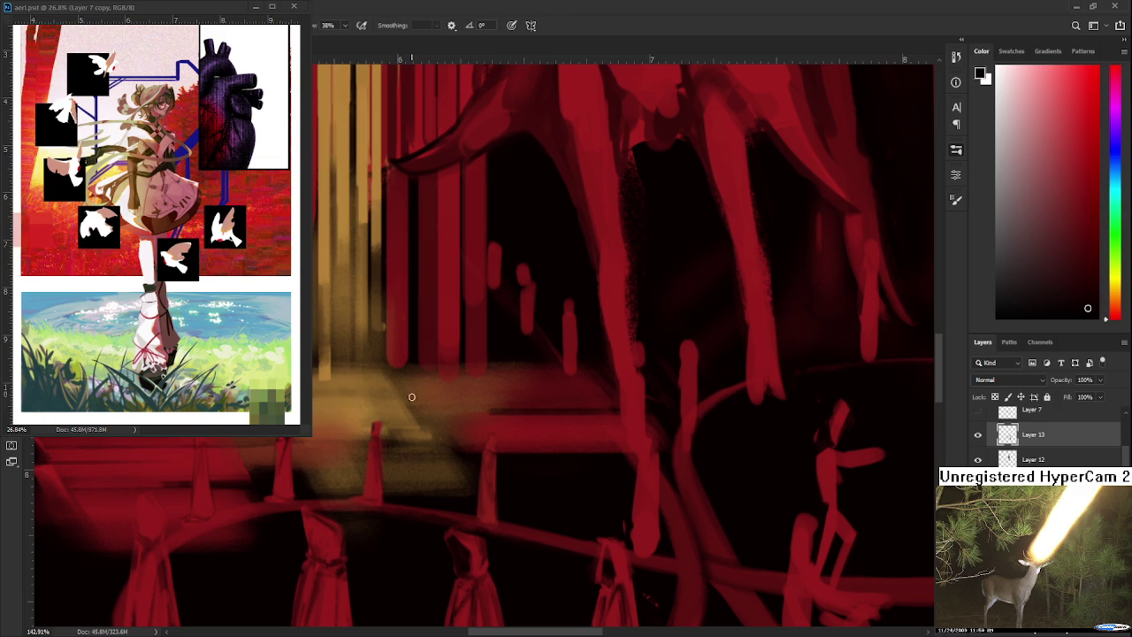
alt+click(376, 471)
key(e)
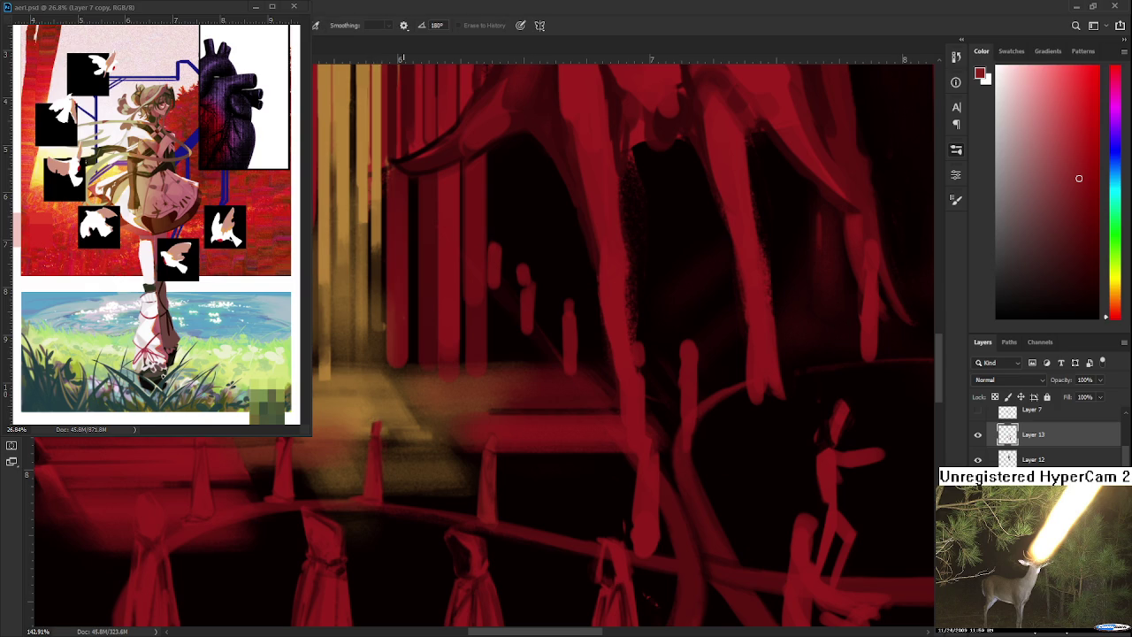
scroll(418, 418, down, 2)
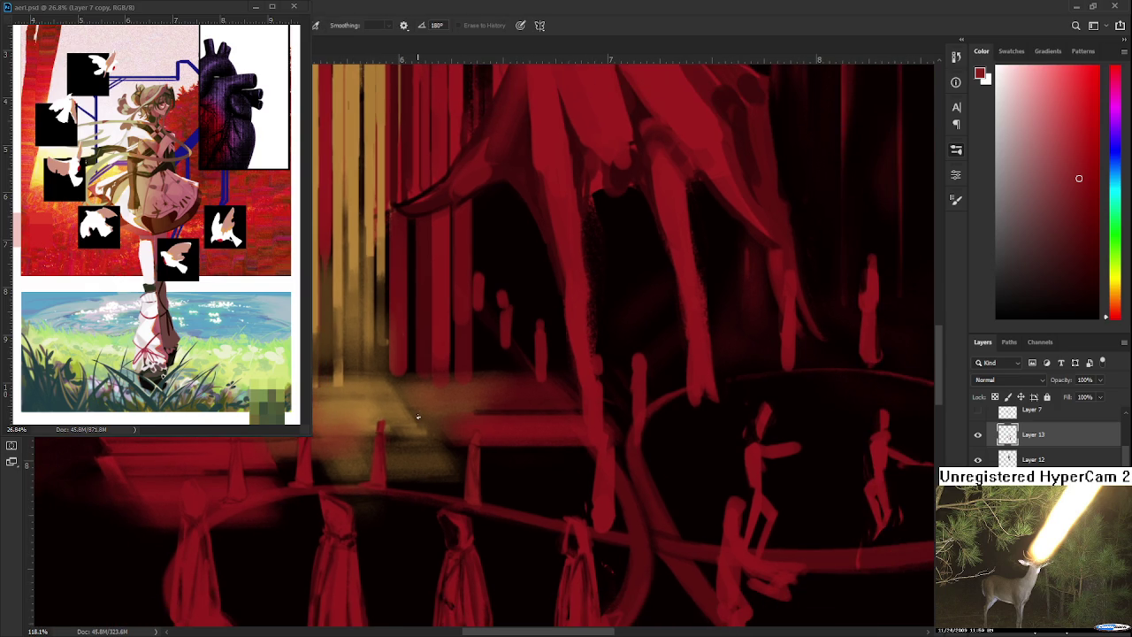
scroll(423, 414, down, 3)
scroll(433, 411, down, 3)
scroll(443, 409, down, 3)
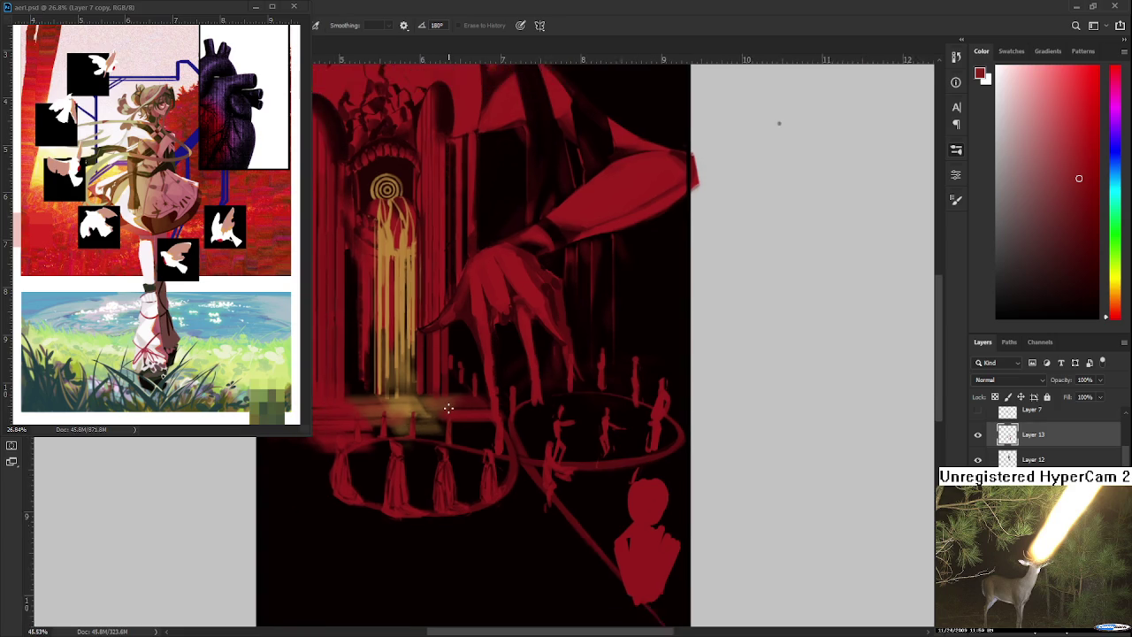
scroll(447, 409, up, 2)
scroll(478, 429, up, 2)
scroll(500, 445, up, 2)
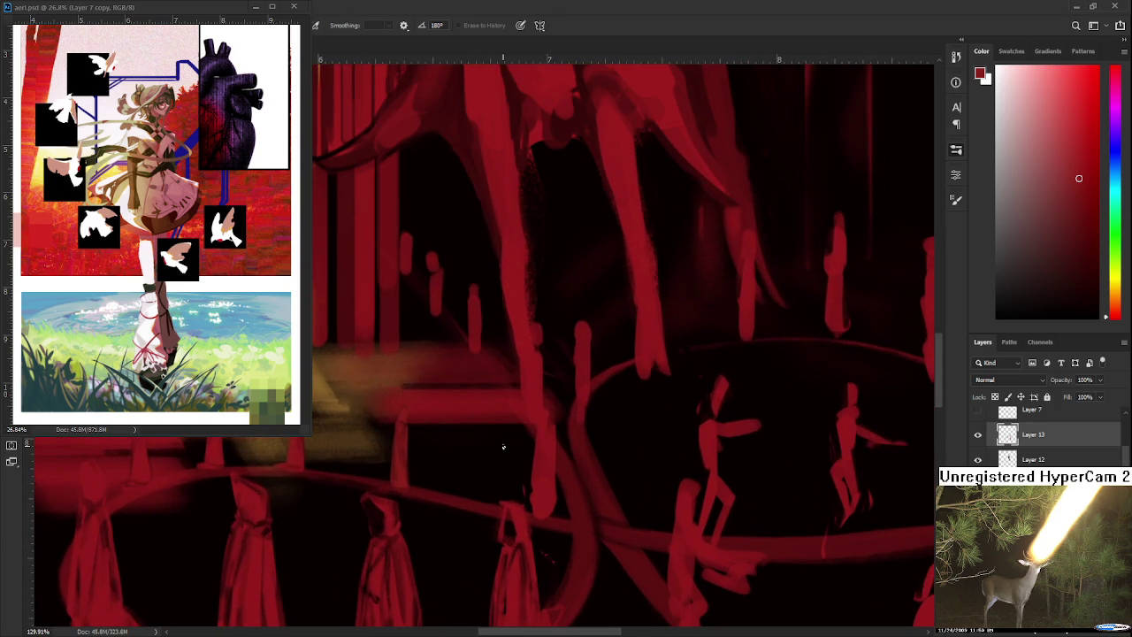
Lasso the stray vertical red stroke near the left ring and delete it
drag(504, 446, 434, 468)
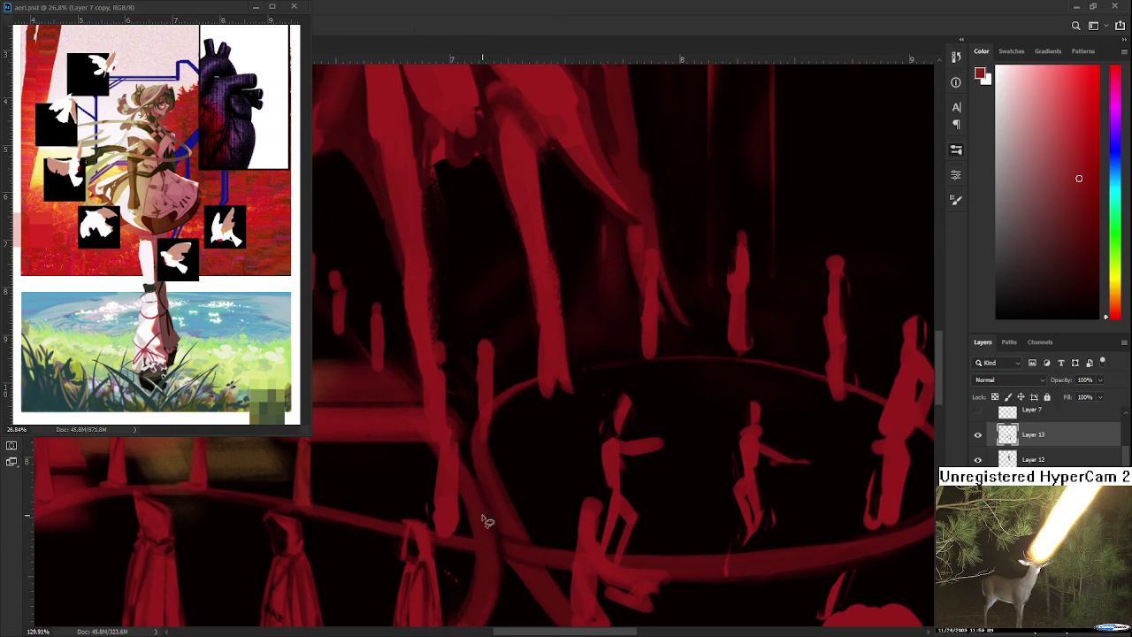
mouse_move(445, 547)
mouse_down()
mouse_move(493, 553)
mouse_move(491, 535)
mouse_up()
click(480, 454)
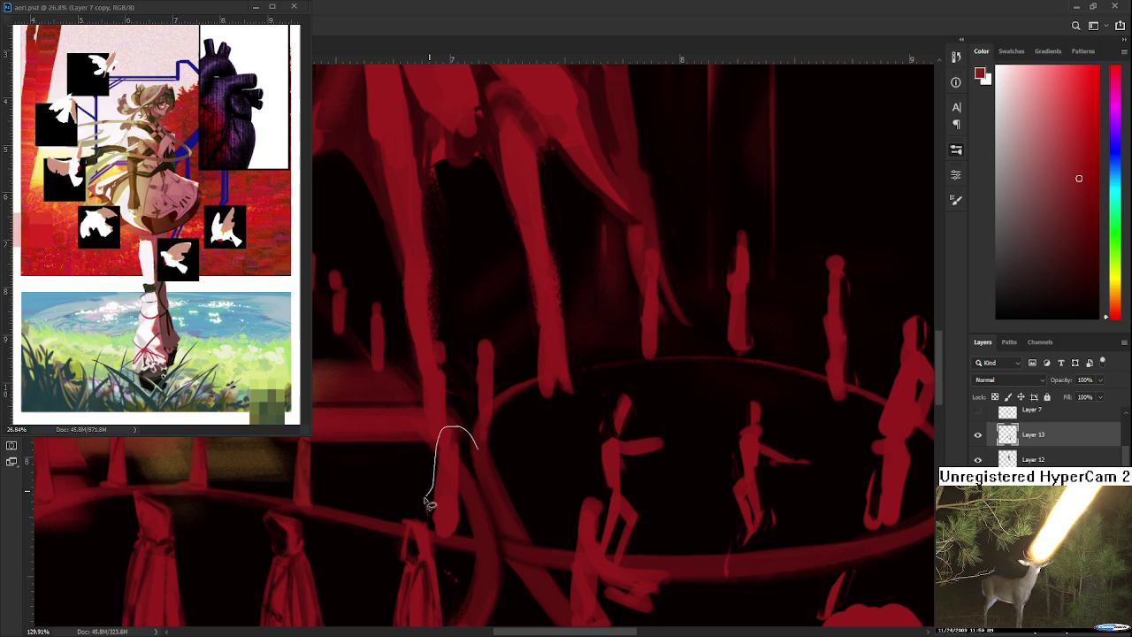
drag(450, 433, 455, 557)
key(Delete)
key(ctrl+d)
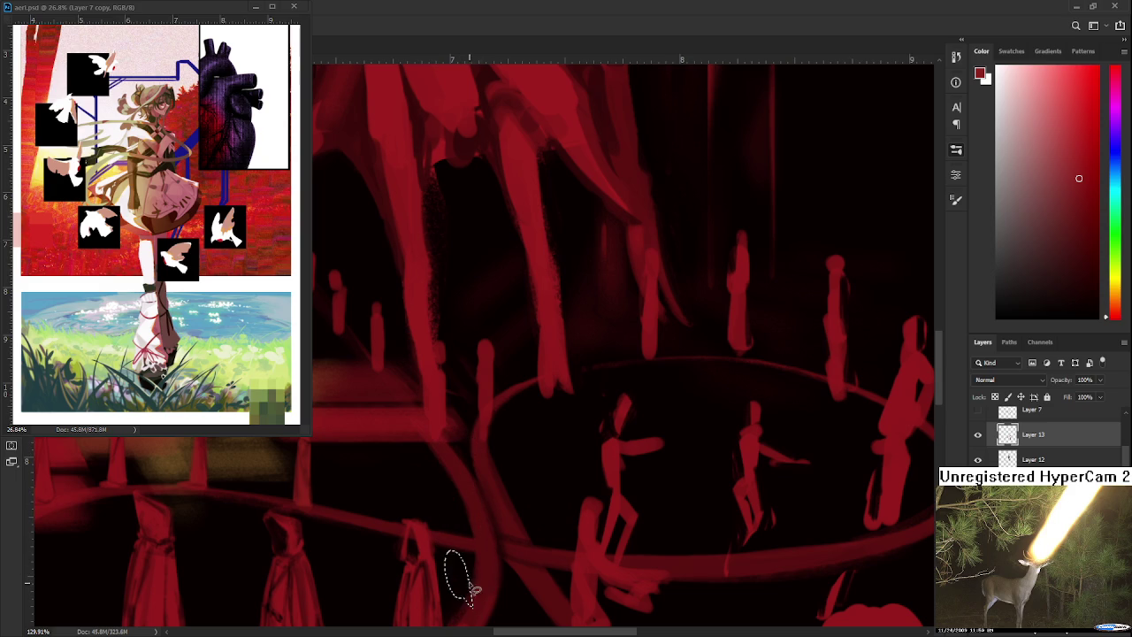
Paint a new thin red stake in its place and shape it with the eraser
drag(465, 513, 538, 498)
key(b)
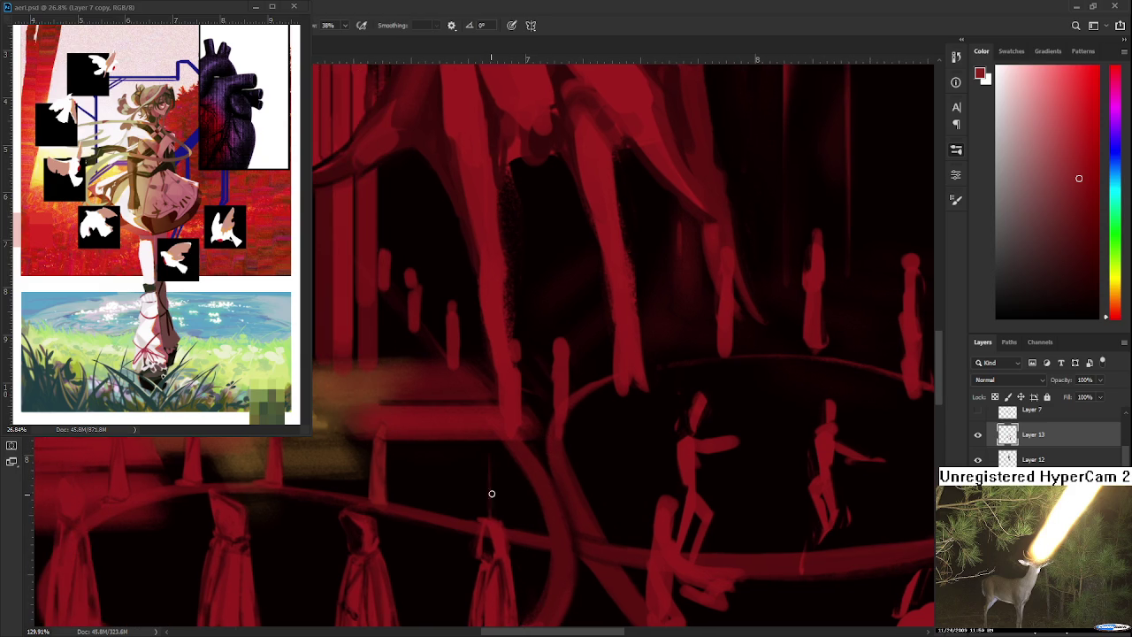
drag(471, 449, 468, 528)
drag(482, 443, 478, 526)
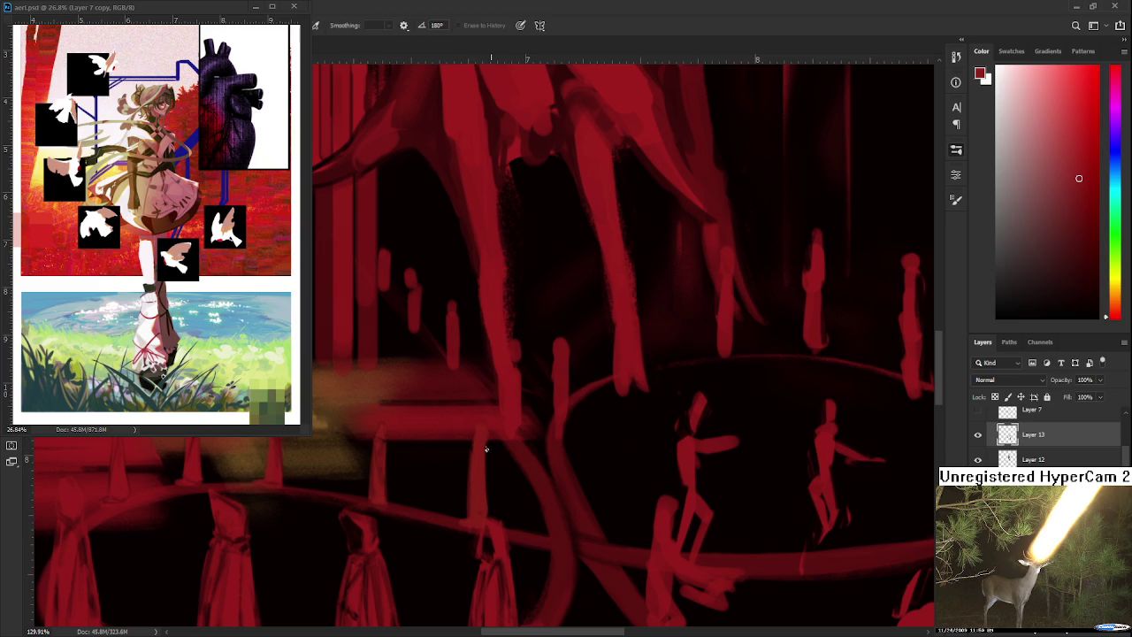
key(e)
drag(474, 449, 486, 510)
drag(474, 449, 478, 529)
Refine the new stake, toggling between brush and eraser
key(b)
key(e)
key(b)
key(e)
key(b)
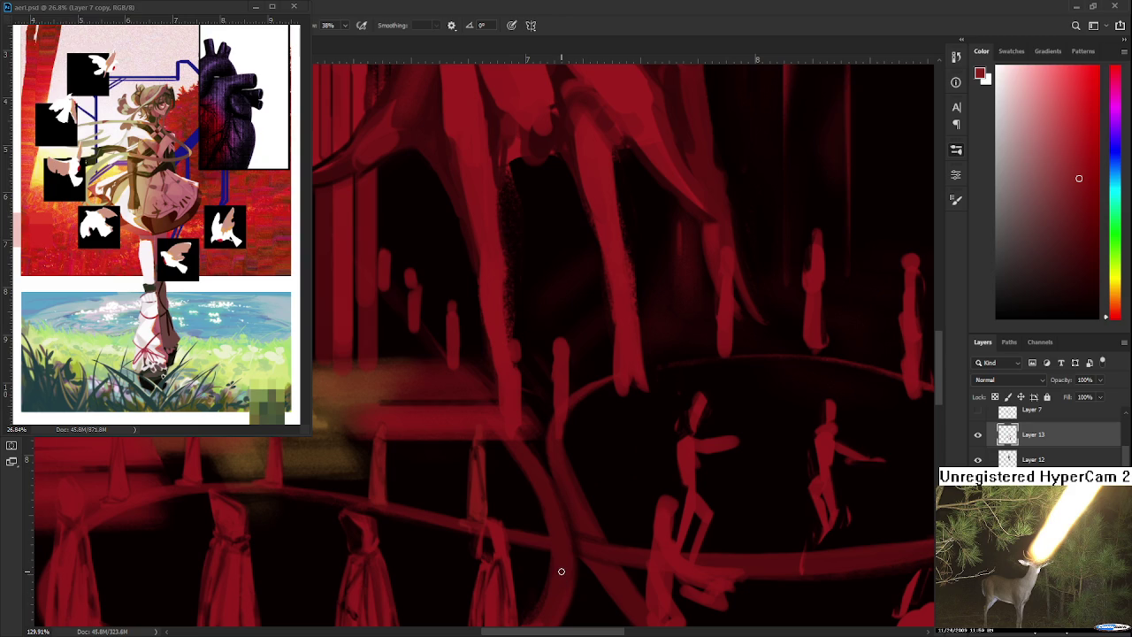
drag(561, 573, 482, 574)
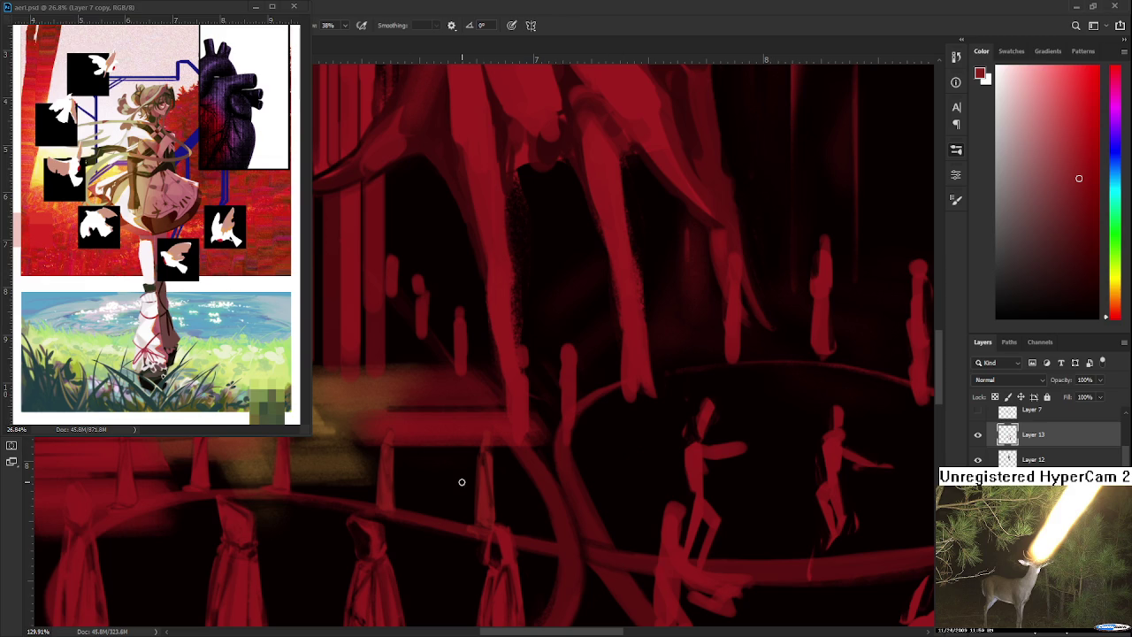
scroll(445, 487, up, 1)
key(e)
scroll(471, 416, down, 2)
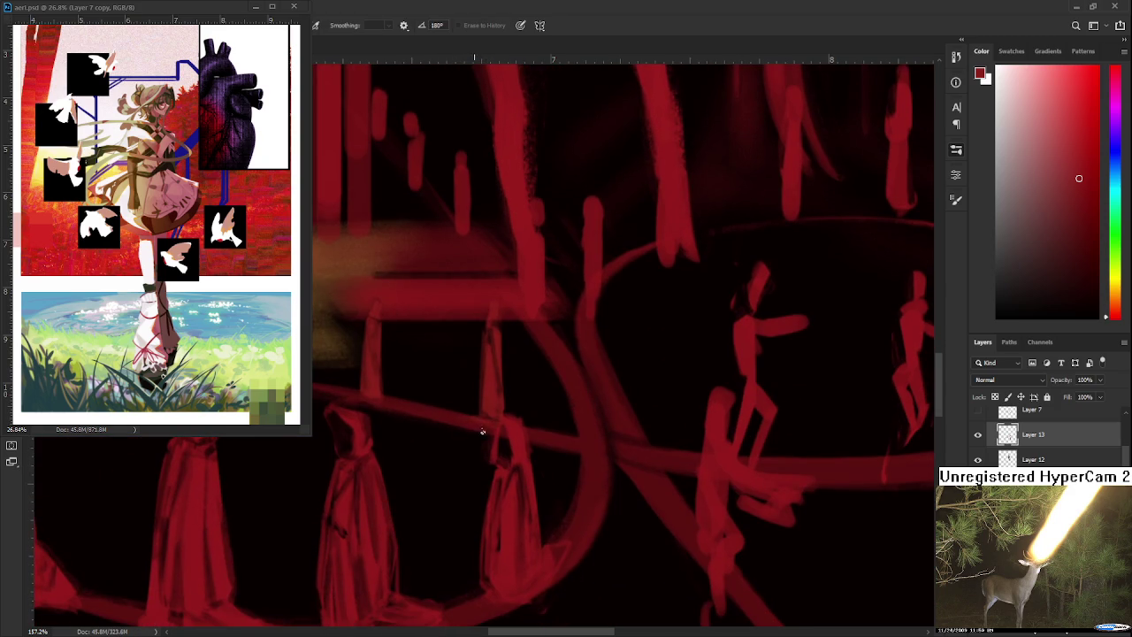
key(b)
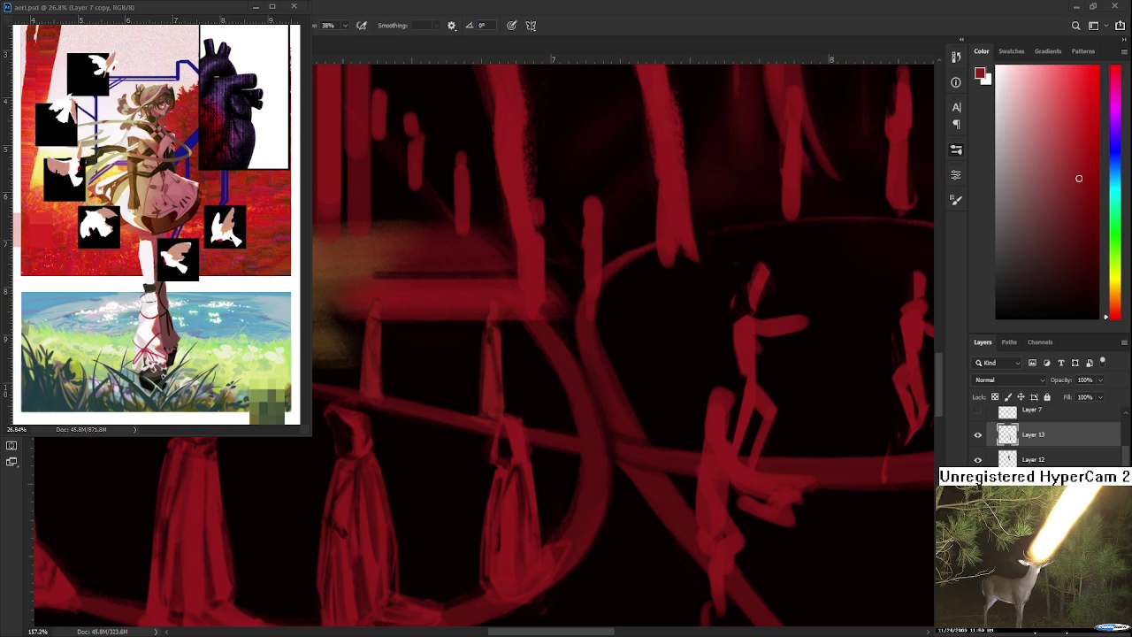
scroll(690, 460, down, 3)
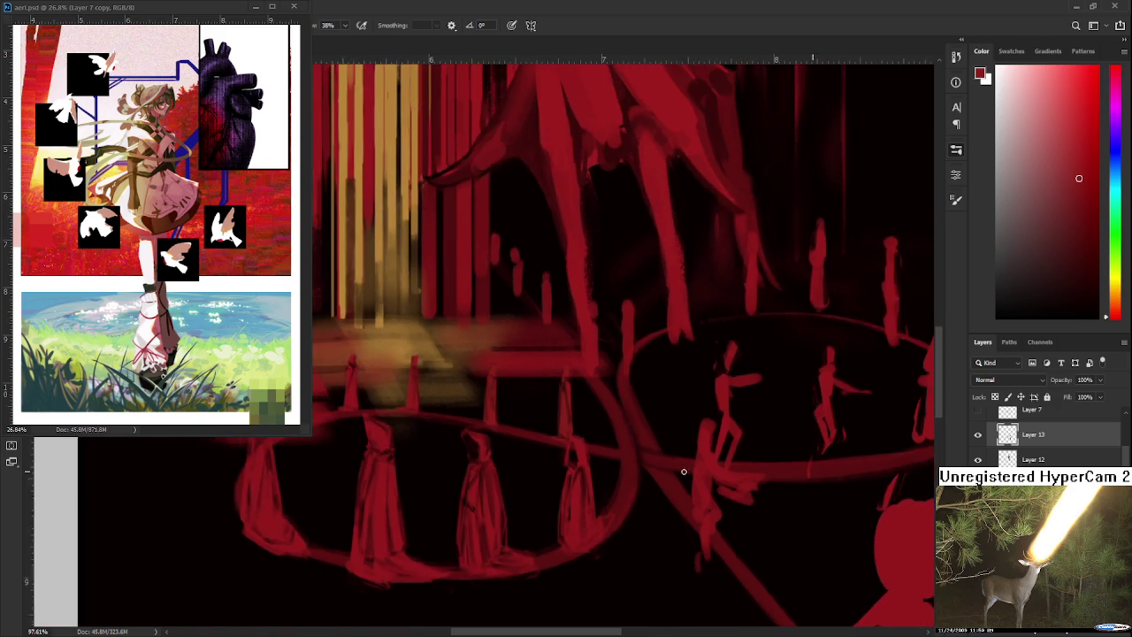
scroll(524, 462, down, 2)
scroll(524, 463, down, 2)
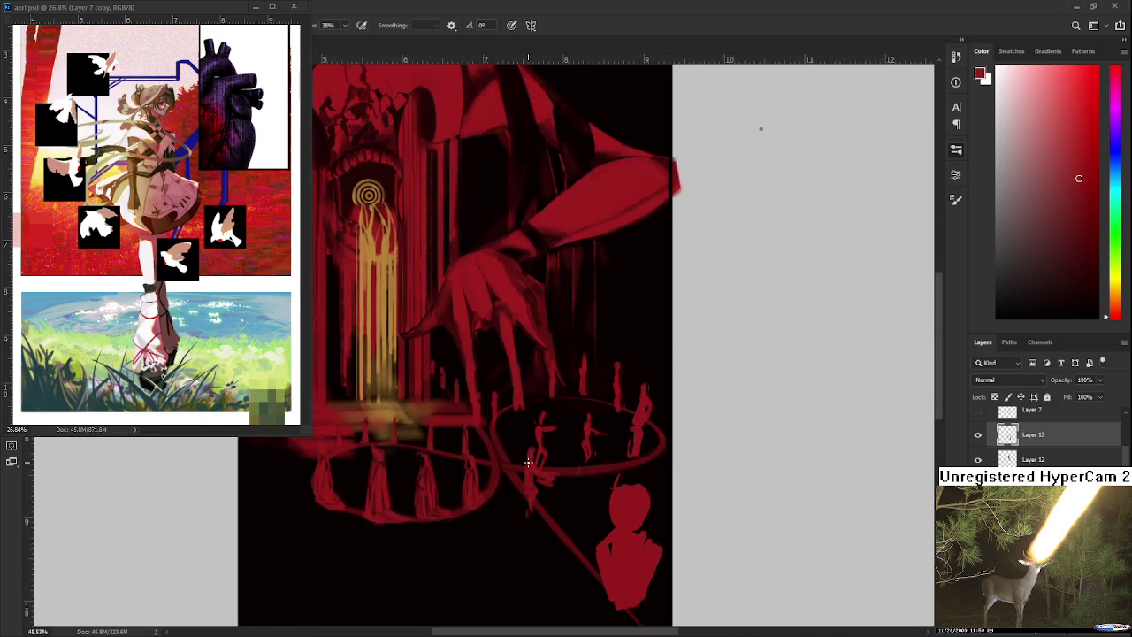
scroll(530, 455, up, 2)
scroll(531, 454, up, 2)
drag(541, 434, 489, 474)
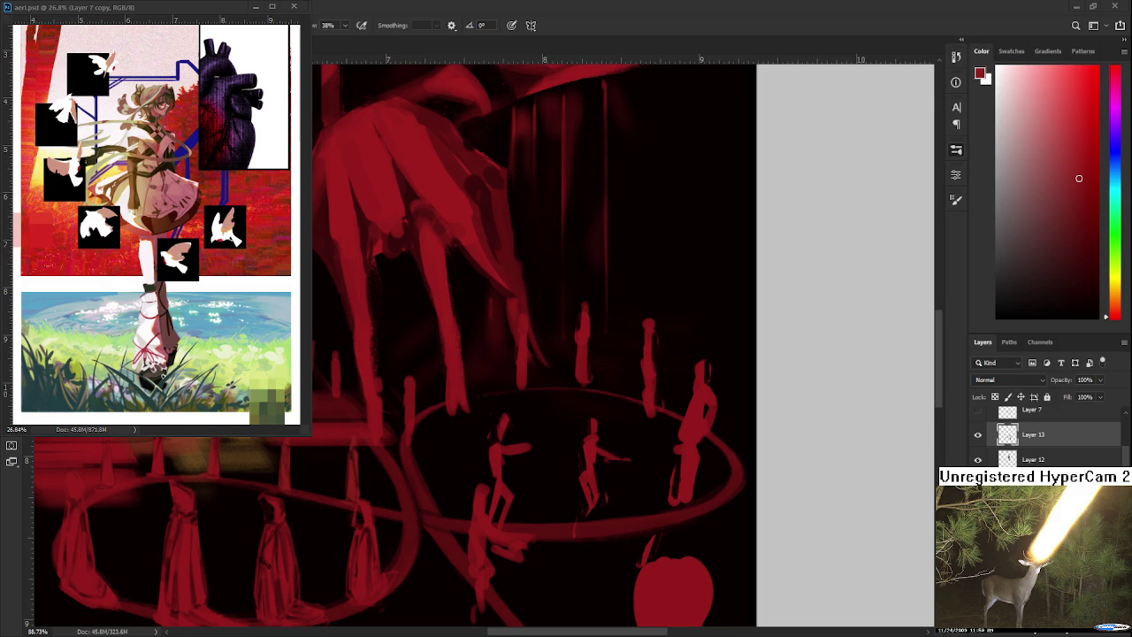
scroll(545, 423, up, 1)
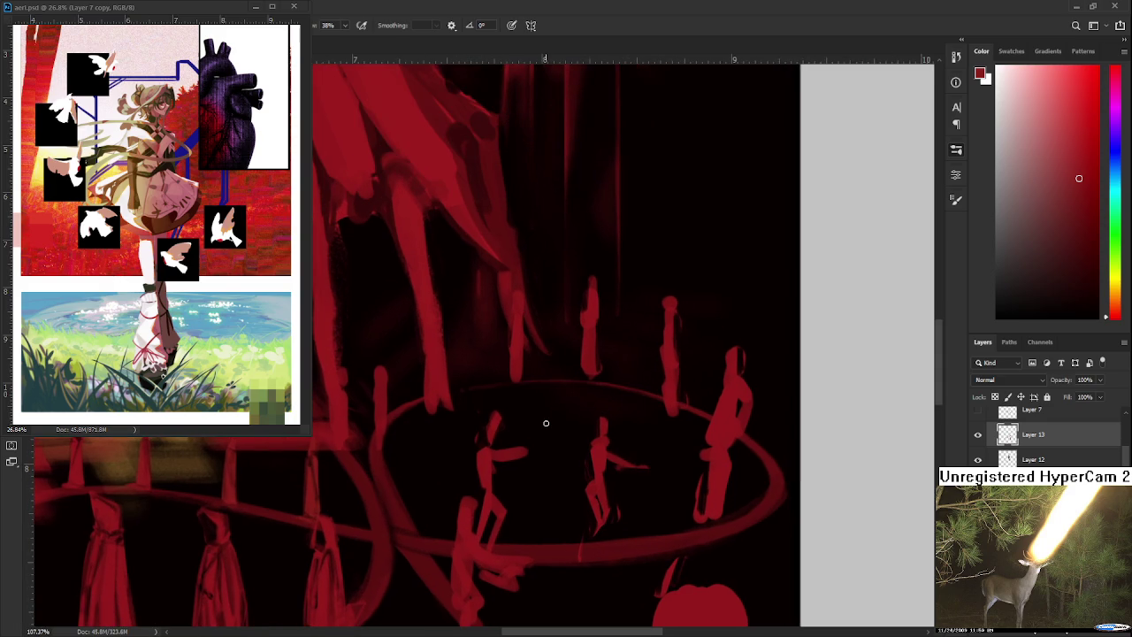
scroll(544, 419, down, 1)
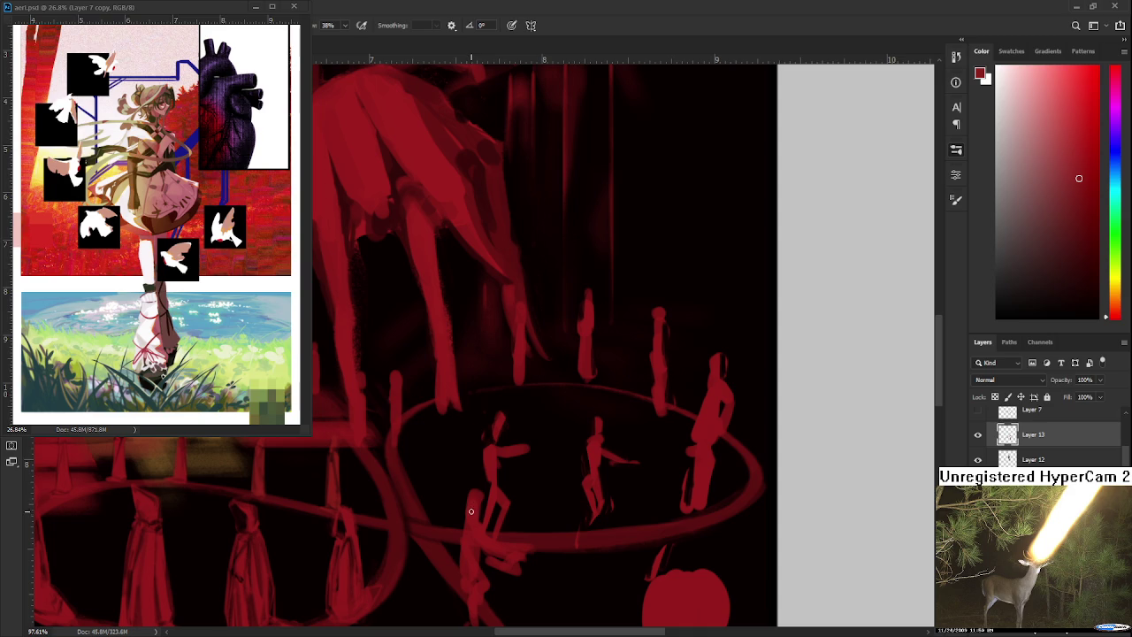
key(e)
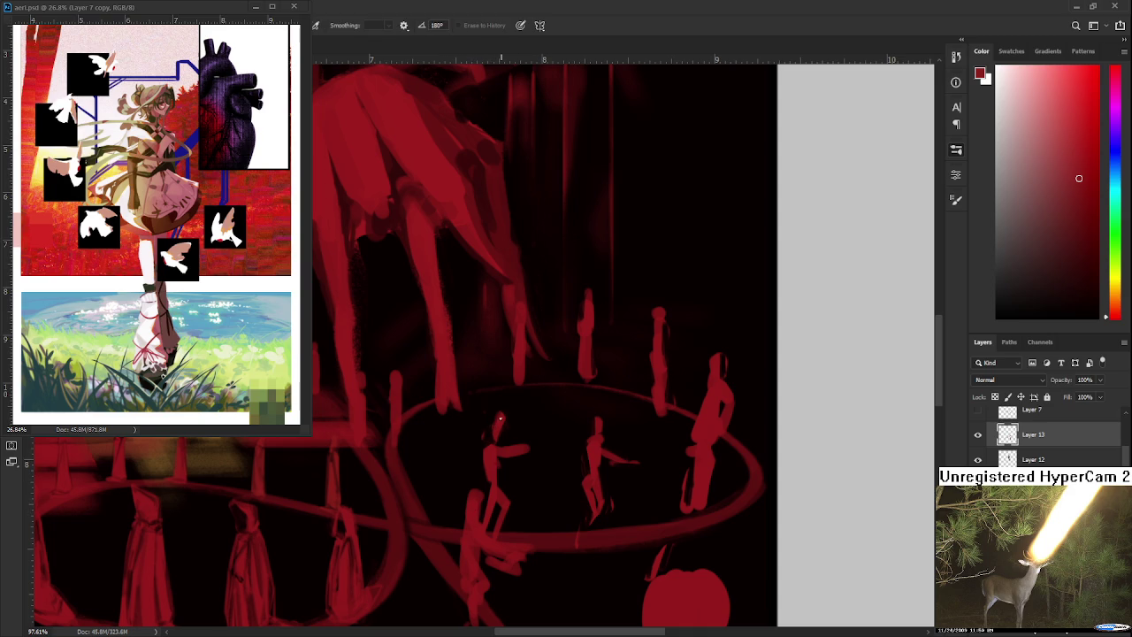
key(b)
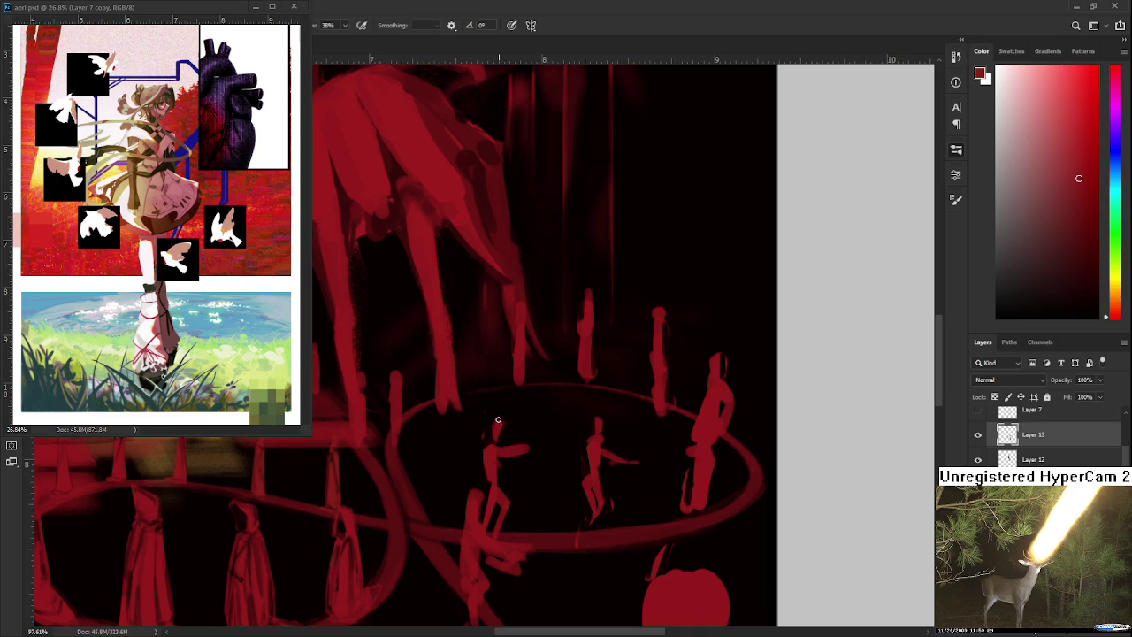
key(e)
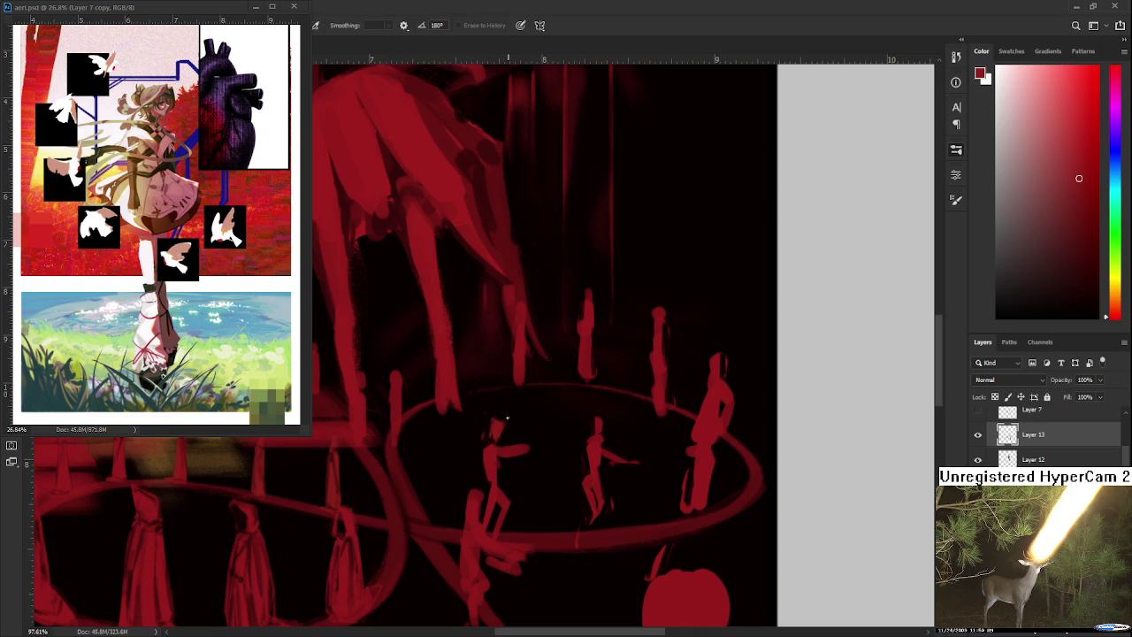
key(b)
key(e)
scroll(526, 451, down, 2)
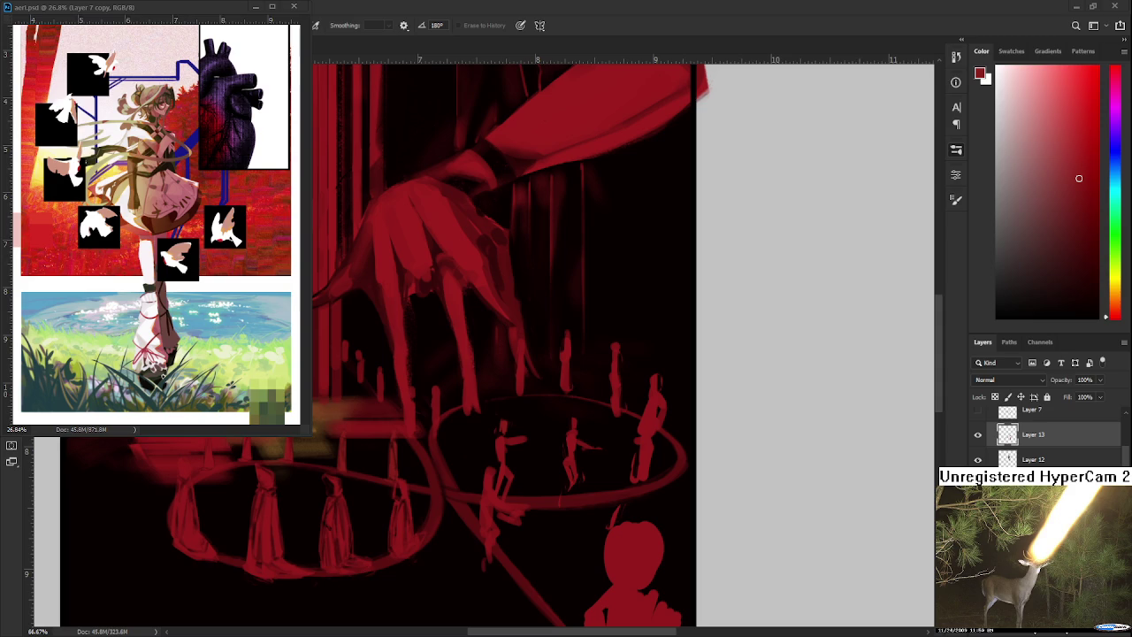
Zoom in on the ring and paint a fuller, rounder red head on the small figure
scroll(551, 478, up, 1)
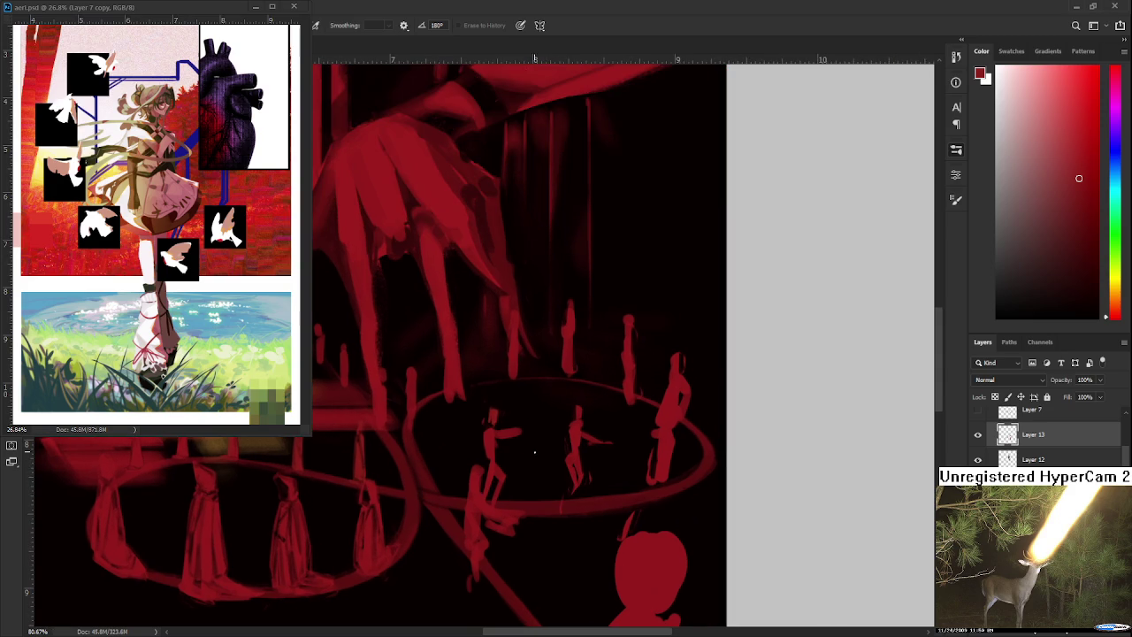
drag(551, 478, 585, 467)
scroll(551, 422, up, 3)
key(b)
drag(519, 384, 505, 397)
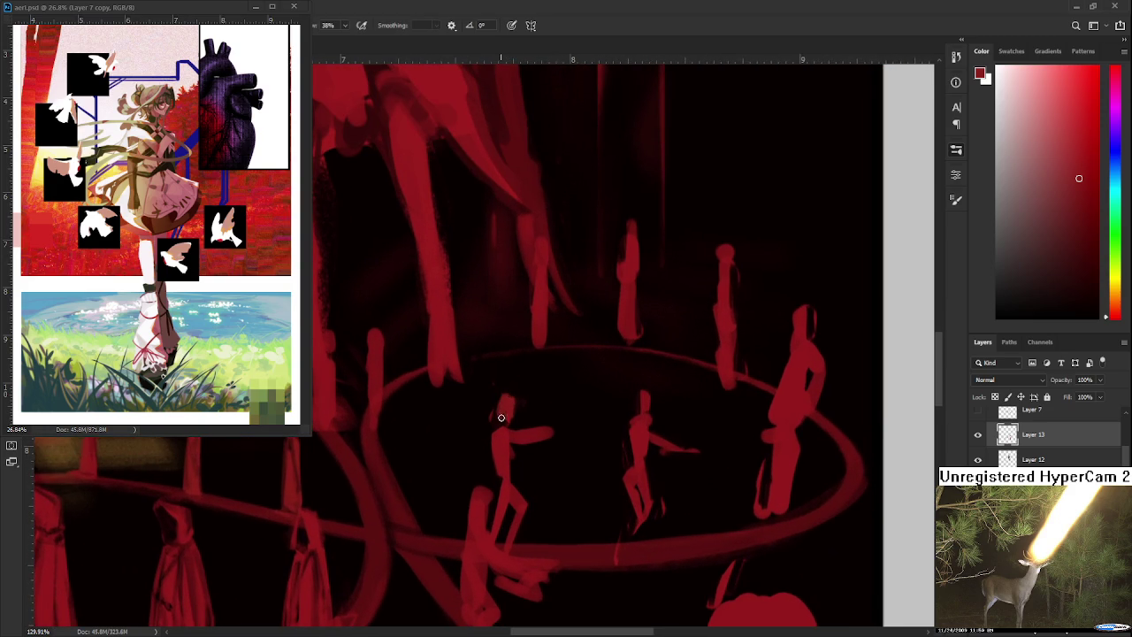
drag(504, 398, 507, 423)
Erase the head's right edge and trim the head and neck outline neatly
key(e)
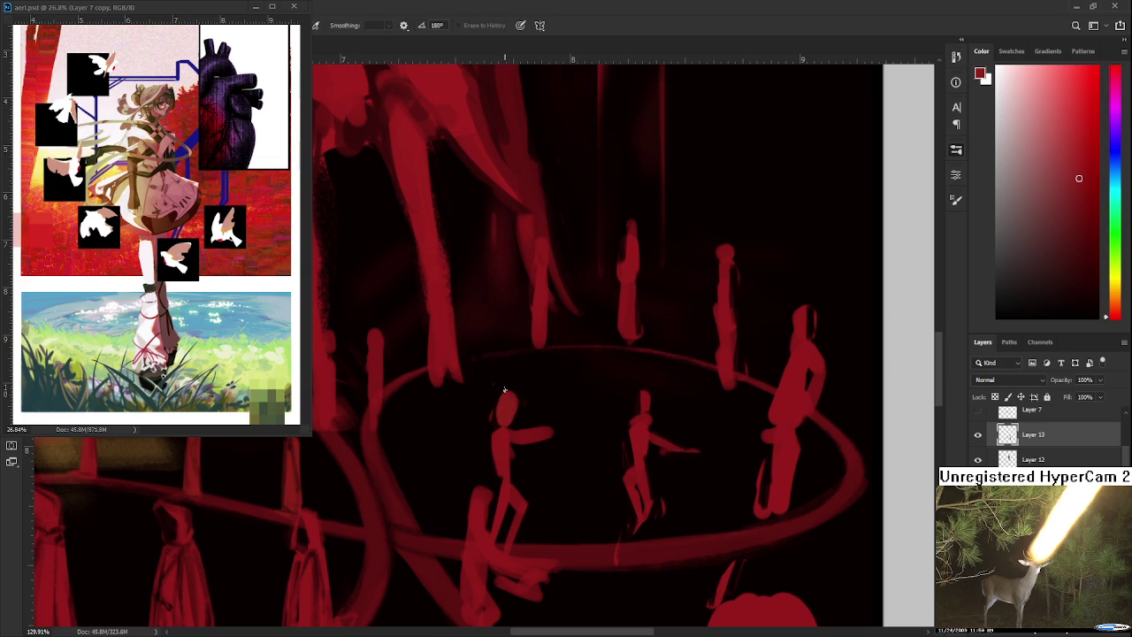
drag(511, 393, 513, 416)
drag(492, 416, 497, 431)
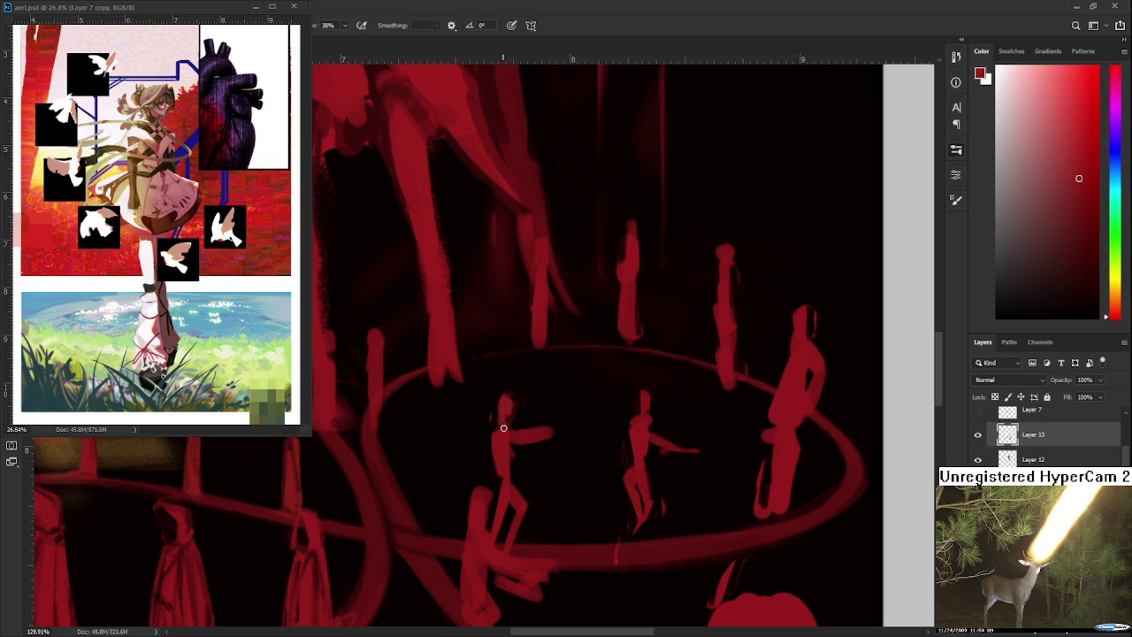
key(b)
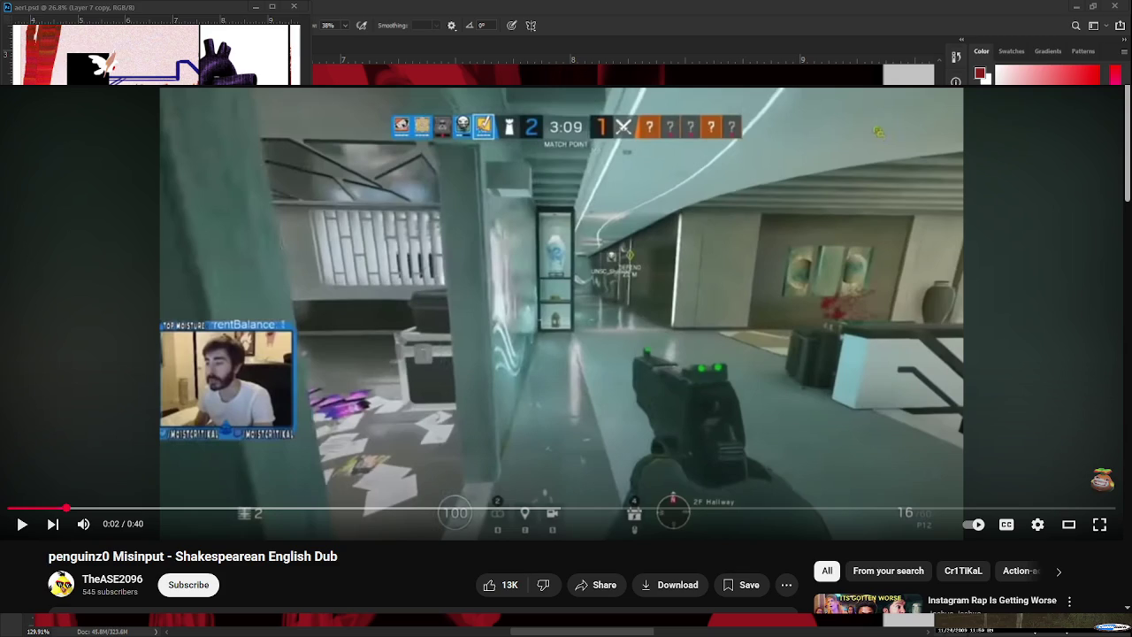
Play the Shakespearean English Dub clip, seek back to 0:32 and 0:28, then pause near the end
key(space)
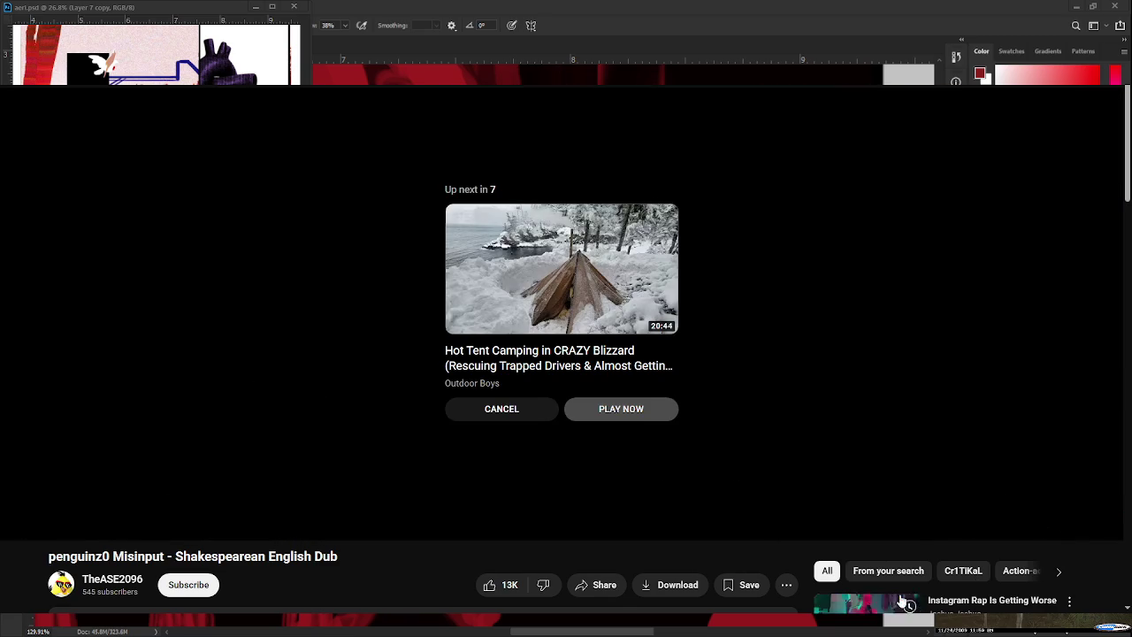
click(904, 507)
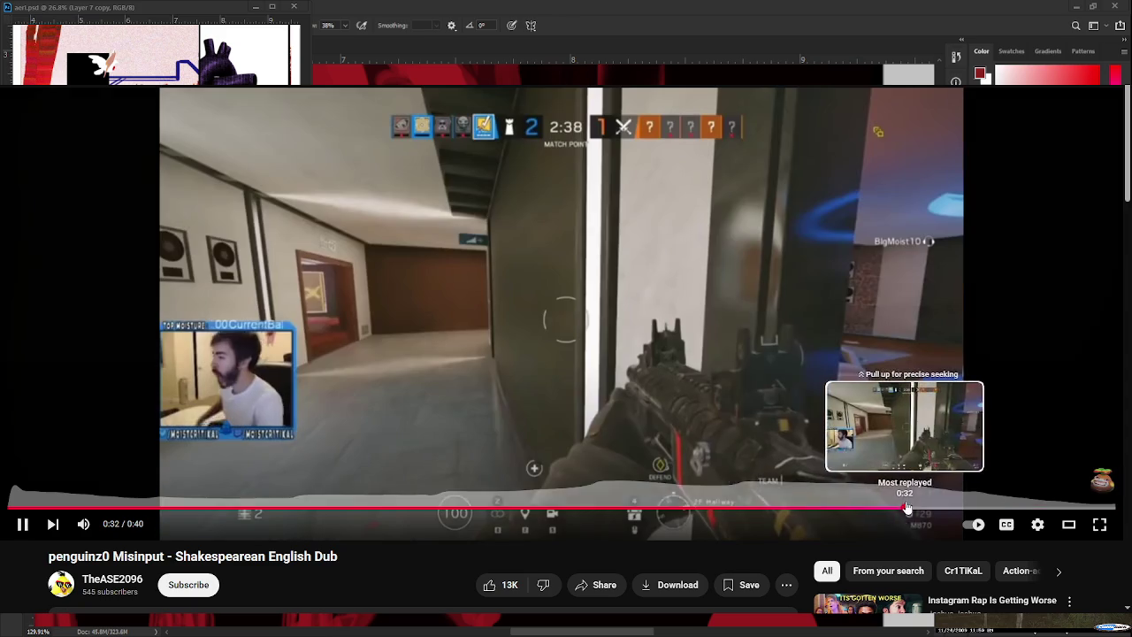
click(780, 509)
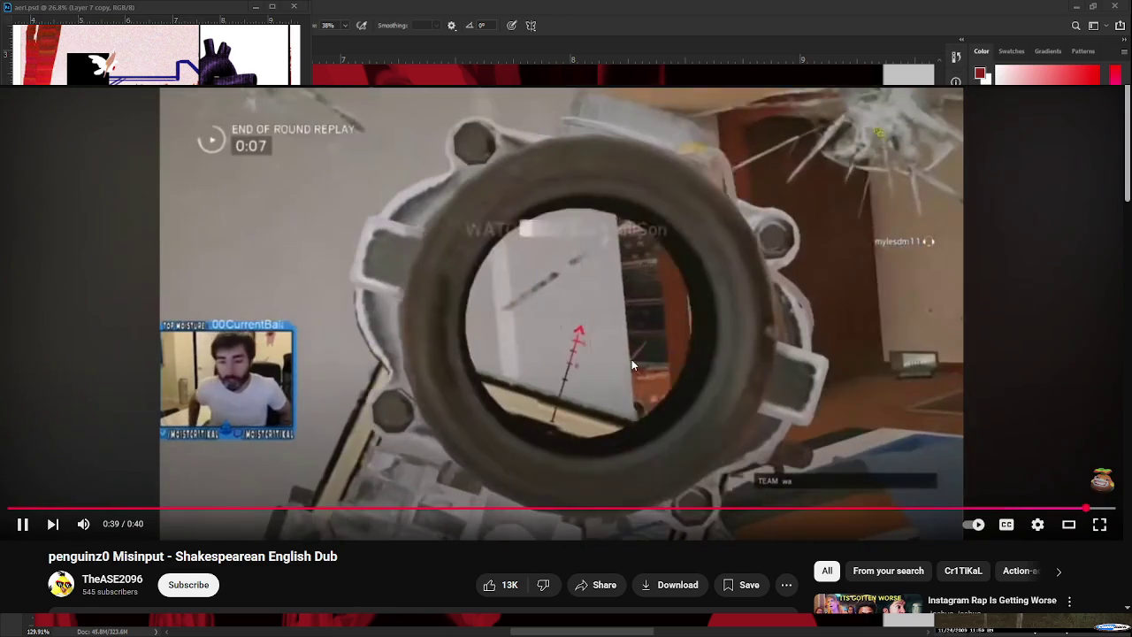
click(631, 361)
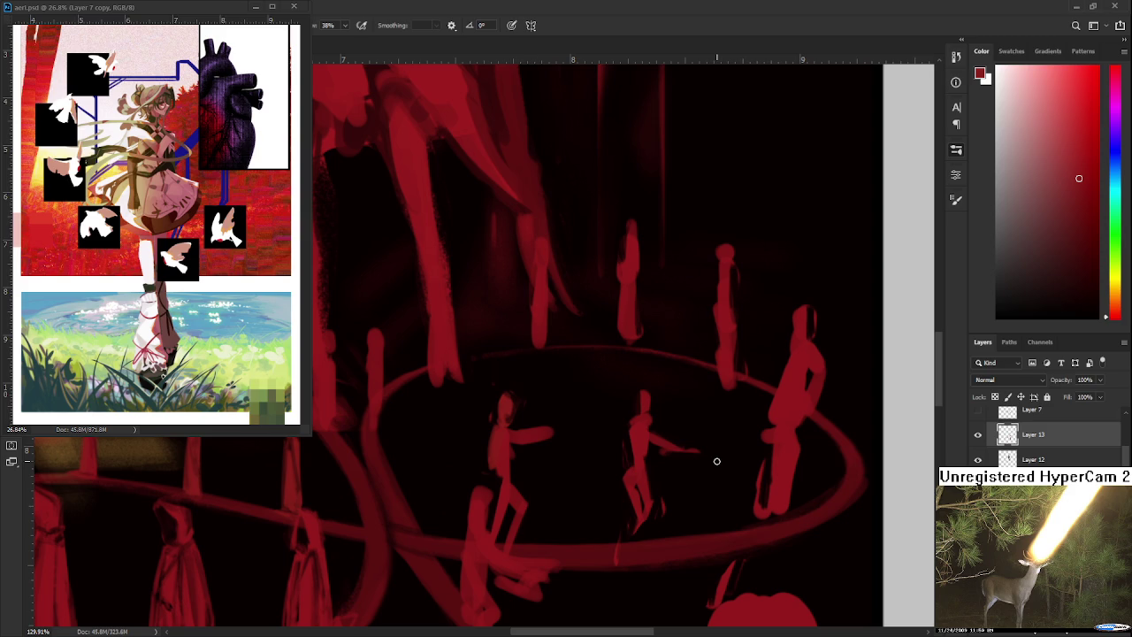
Erase the left ring figure's outstretched arm
scroll(523, 399, down, 3)
key(e)
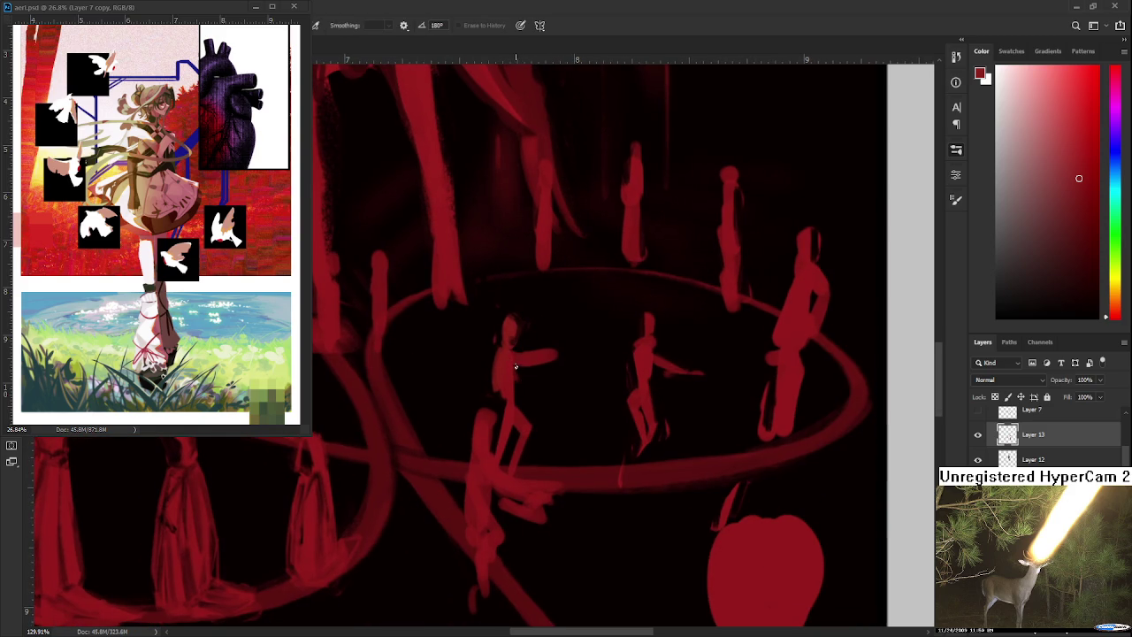
key(b)
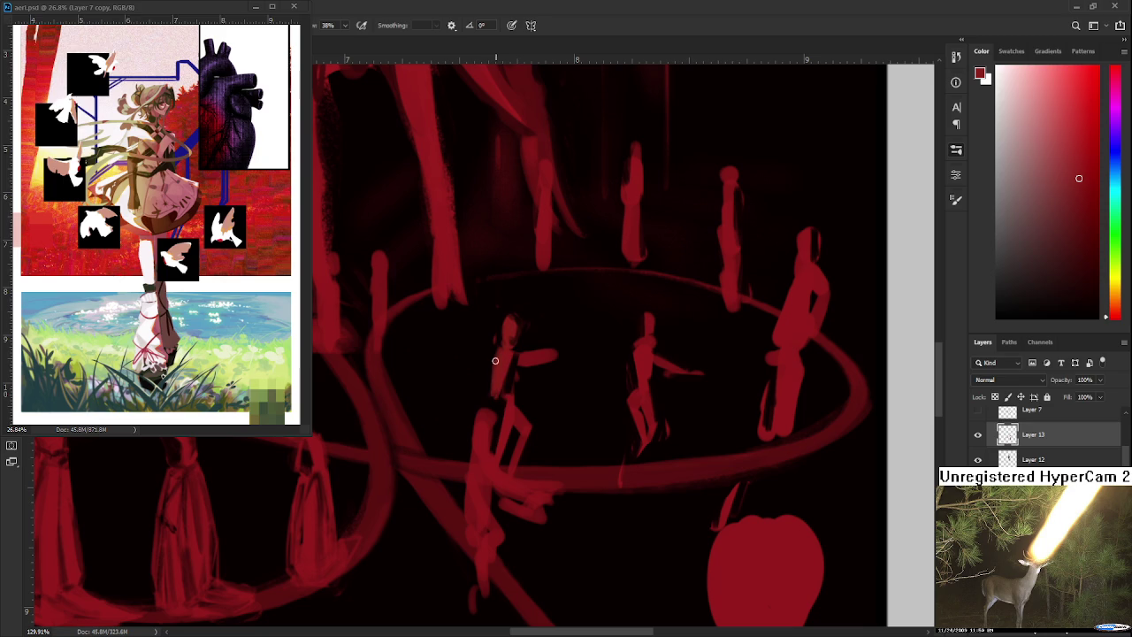
key(e)
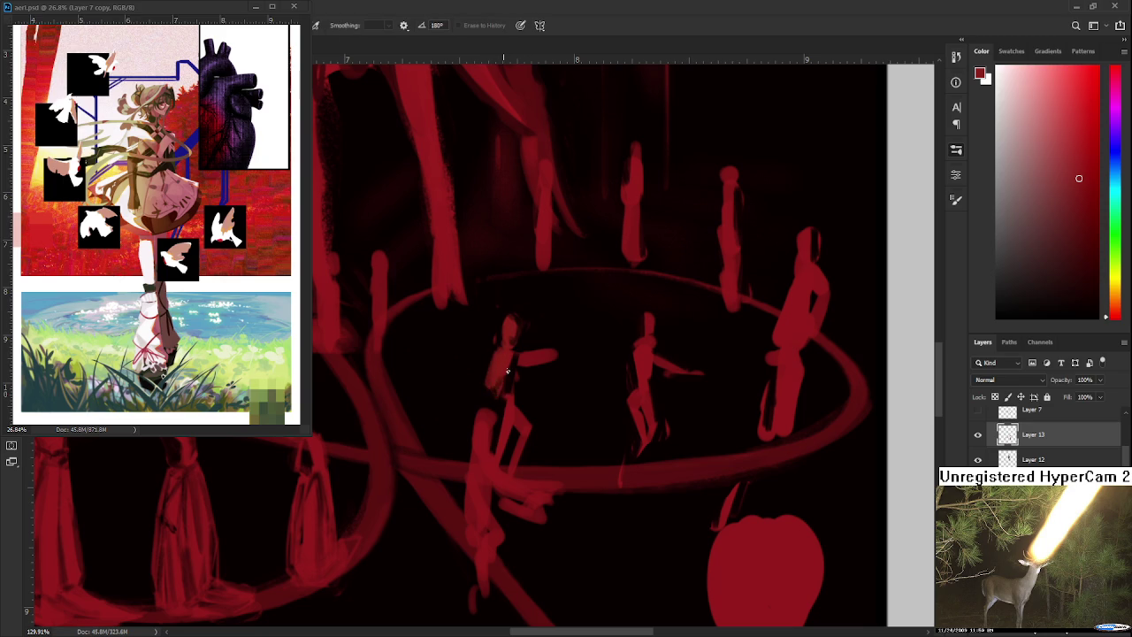
mouse_move(539, 350)
mouse_down()
mouse_move(519, 352)
mouse_move(536, 362)
mouse_up()
key(b)
key(e)
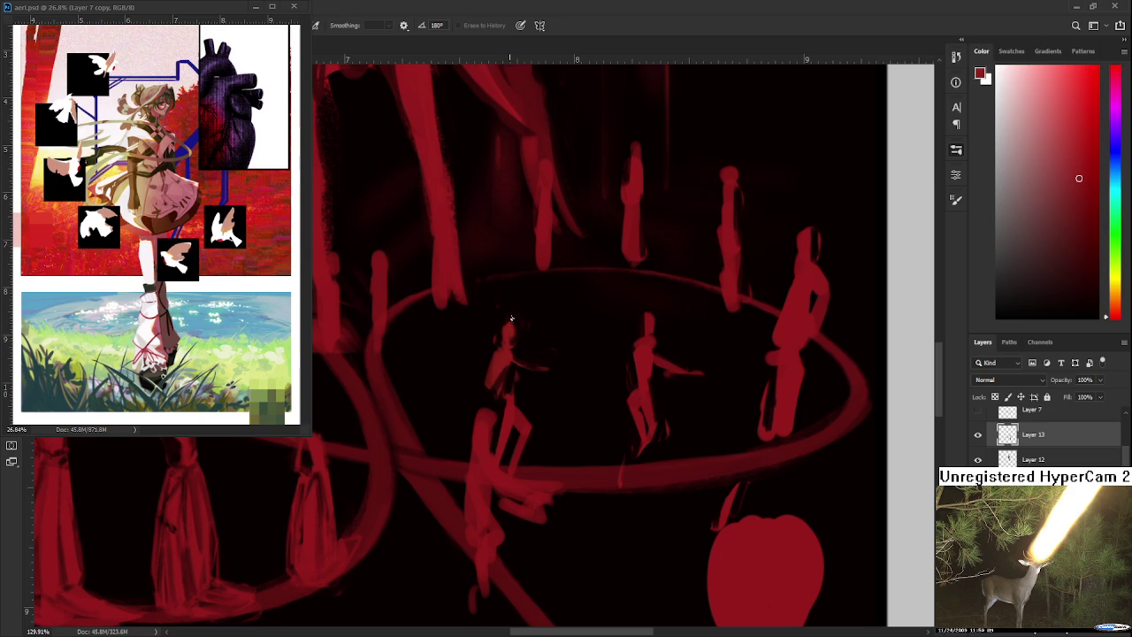
Erase a zigzag gap into the left figure's leg
mouse_move(520, 376)
mouse_down()
mouse_move(464, 348)
mouse_move(472, 375)
mouse_up()
key(b)
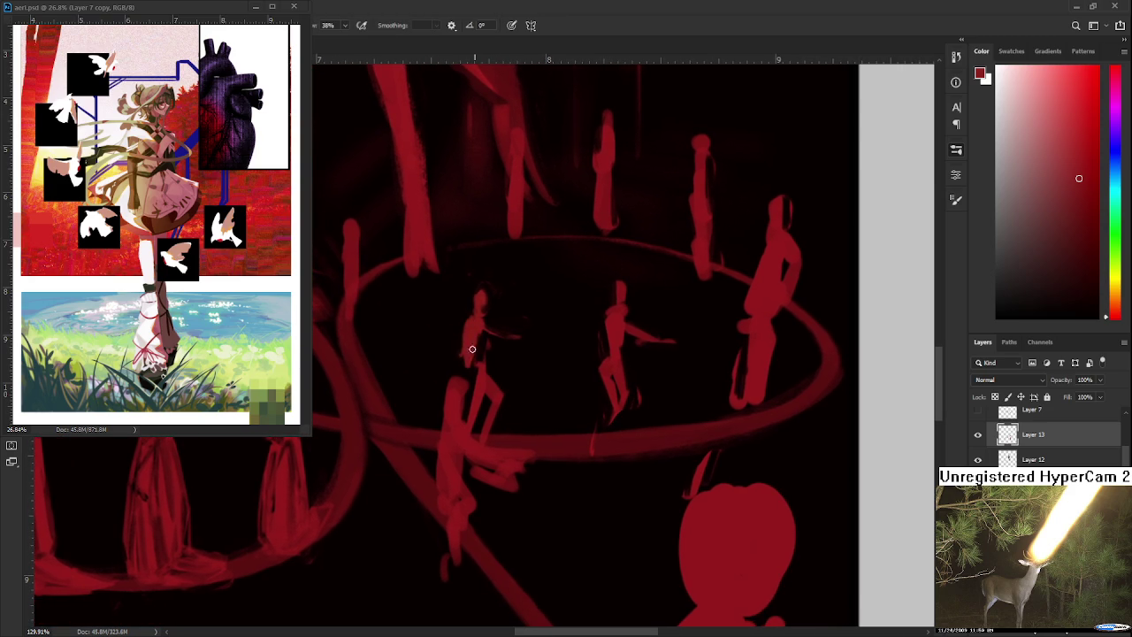
key(e)
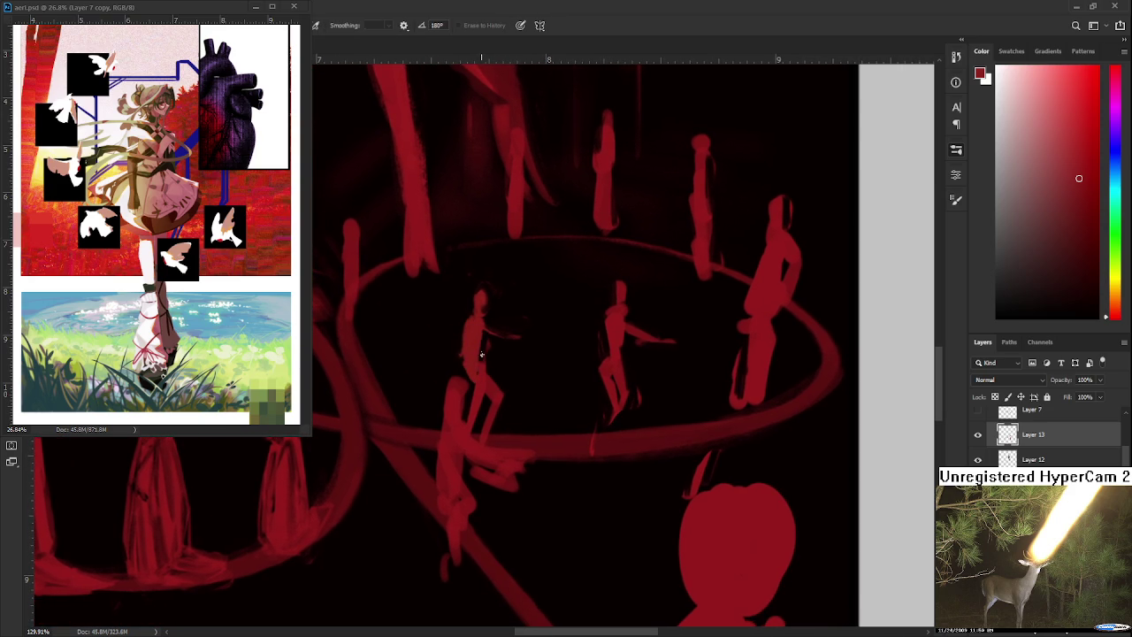
drag(479, 354, 485, 380)
key(b)
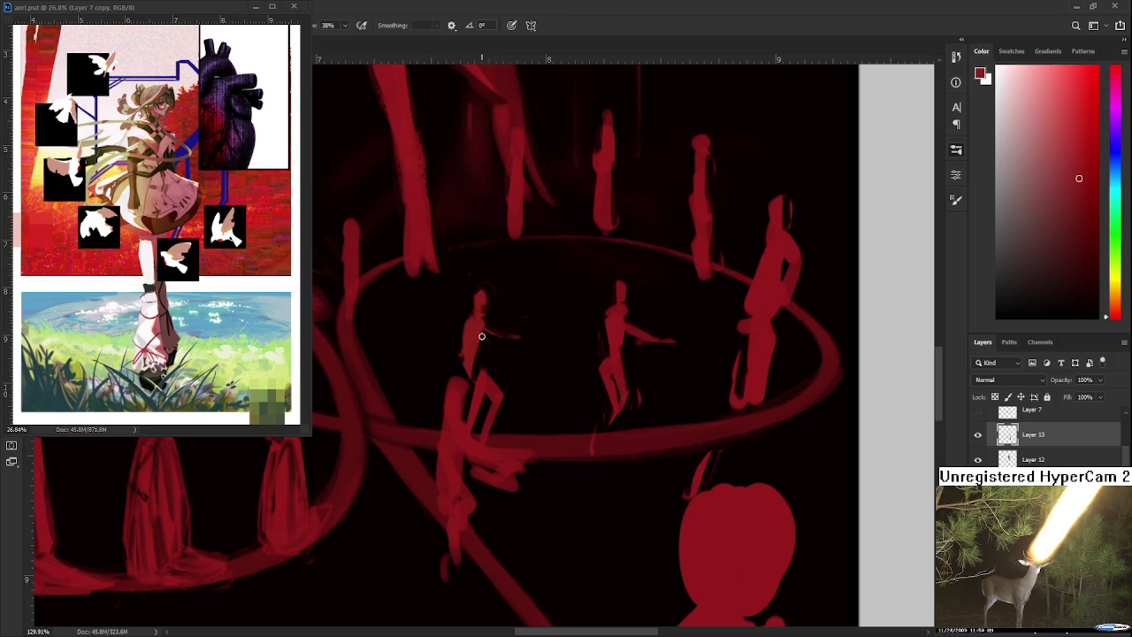
Paint a new thin arm reaching right from the figure's shoulder
drag(481, 330, 539, 331)
key(e)
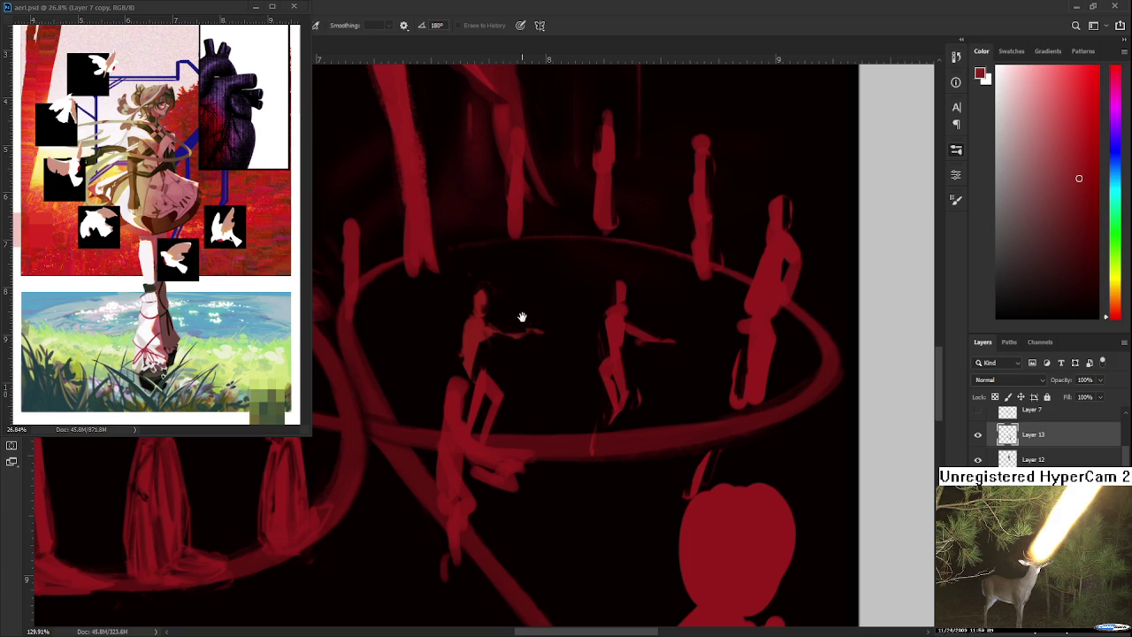
drag(516, 321, 508, 338)
key(b)
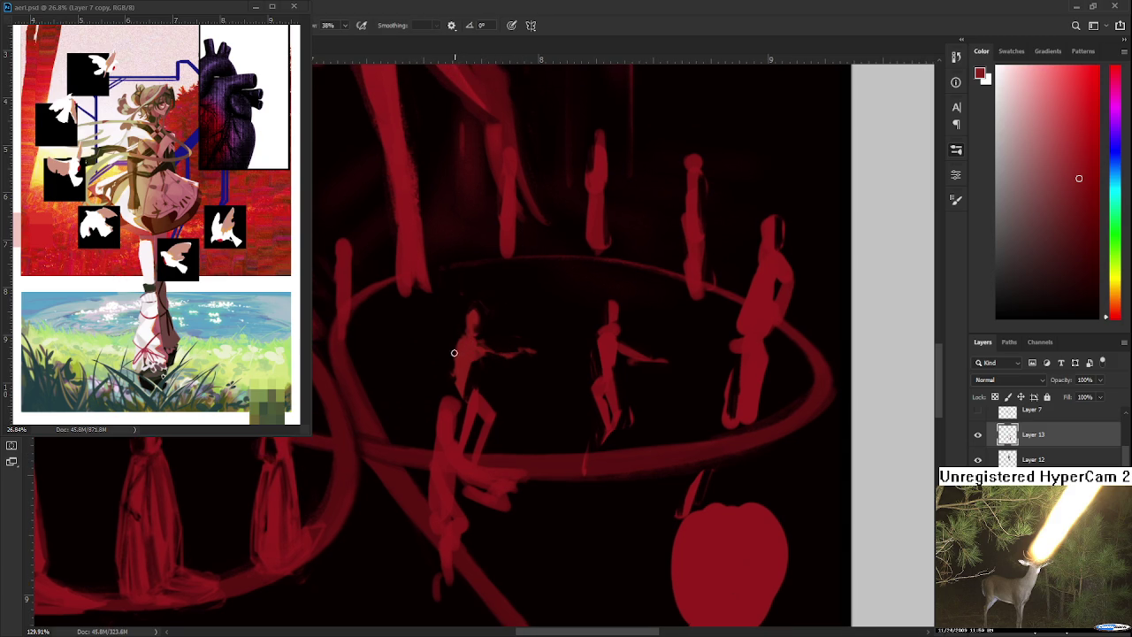
key(e)
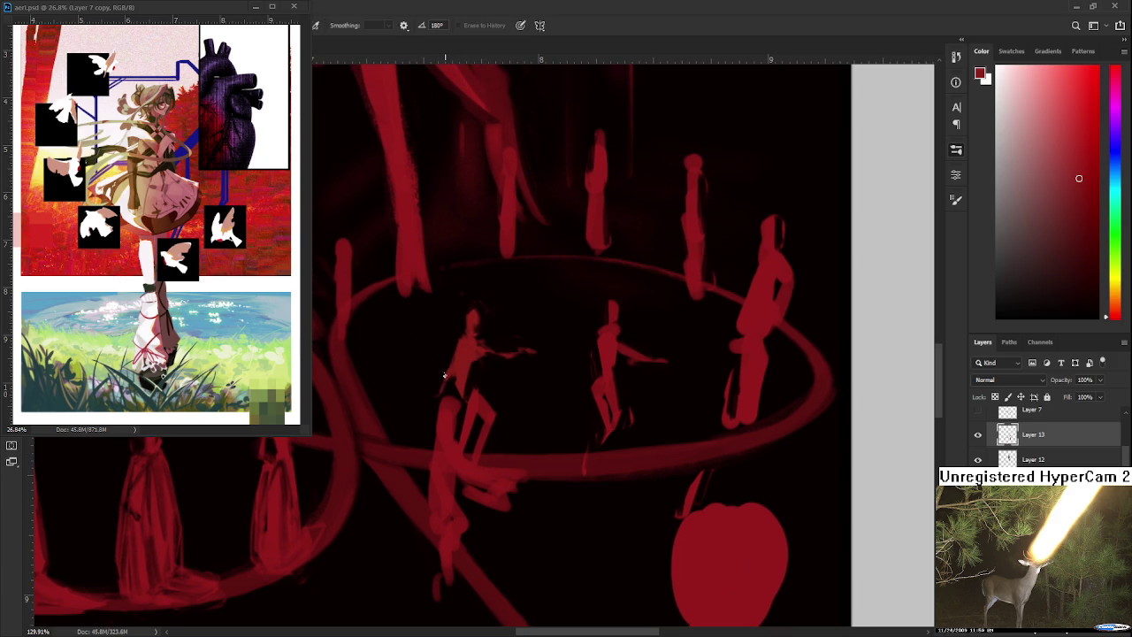
key(b)
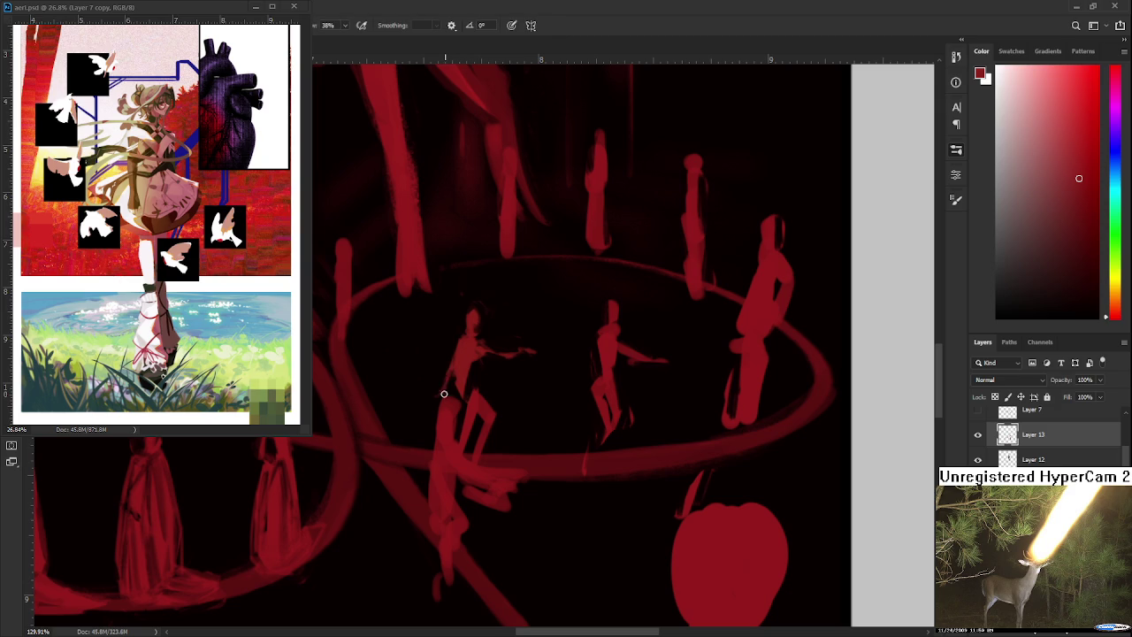
key(e)
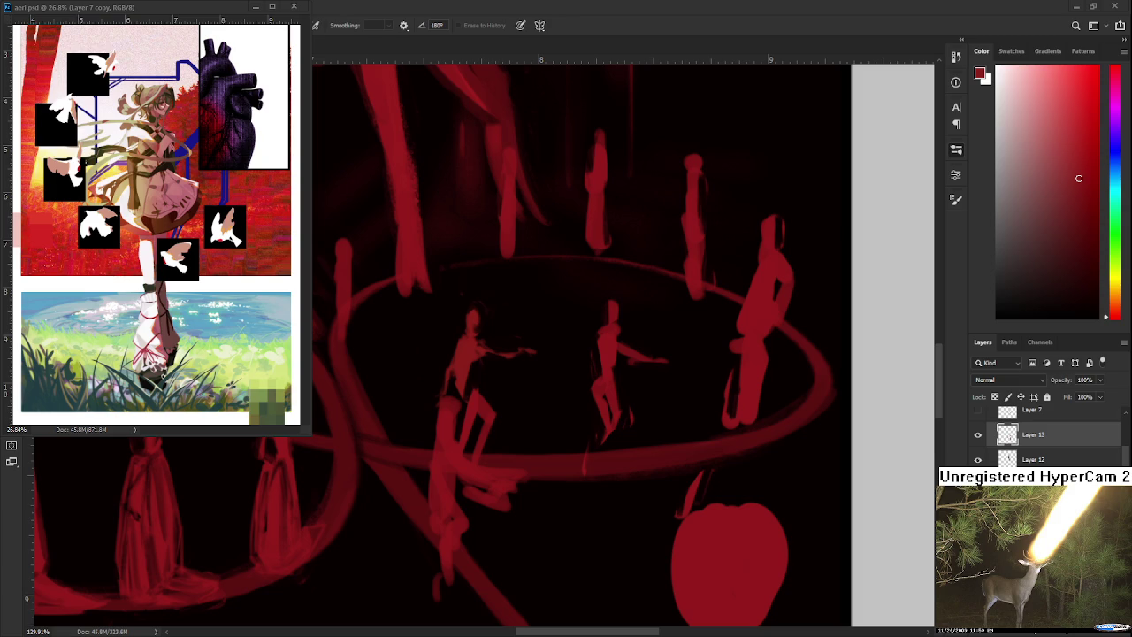
Fill the gap between the left figure's legs with dark paint
scroll(435, 404, up, 3)
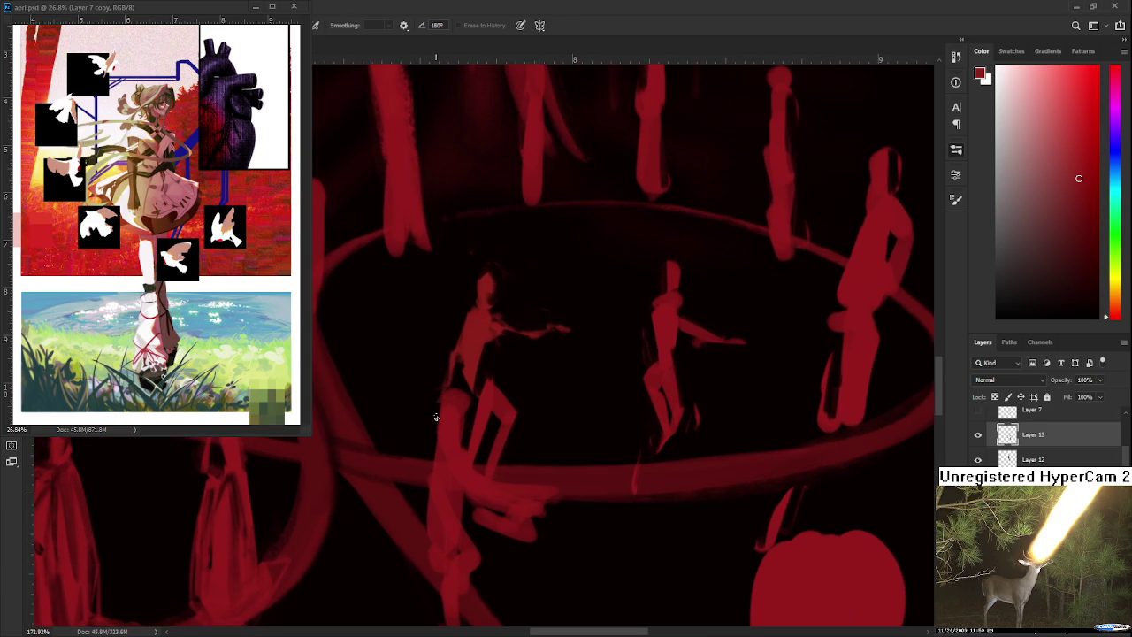
scroll(458, 399, right, 1)
drag(449, 382, 452, 399)
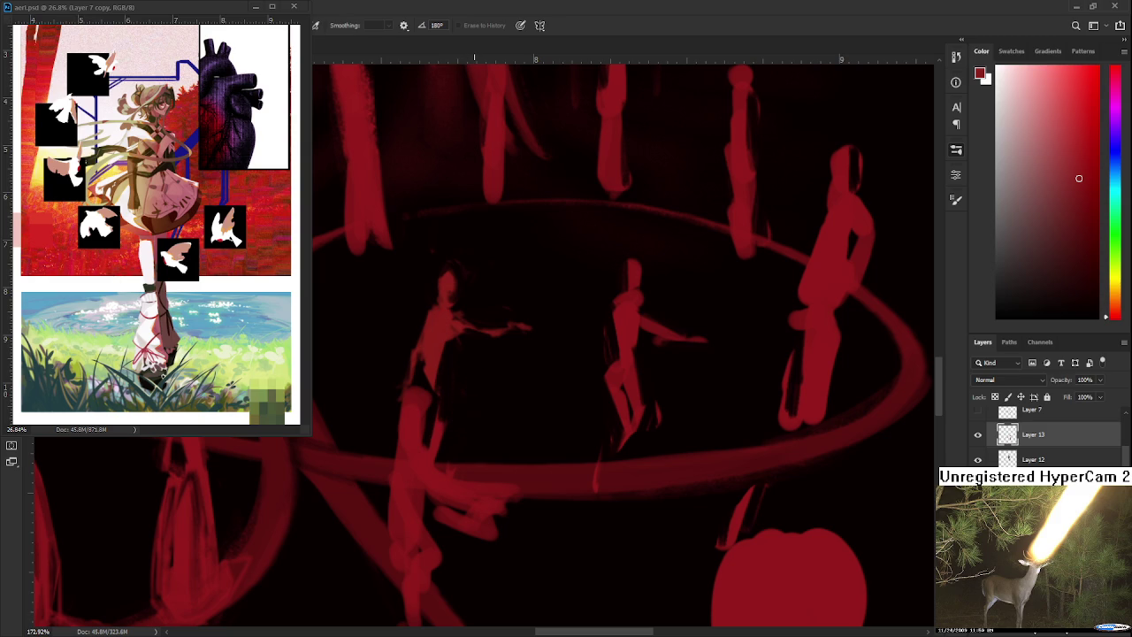
Zoom out to review the whole dark red painting, then zoom back in on the ring
scroll(469, 354, down, 1)
scroll(469, 354, down, 1)
scroll(469, 358, down, 1)
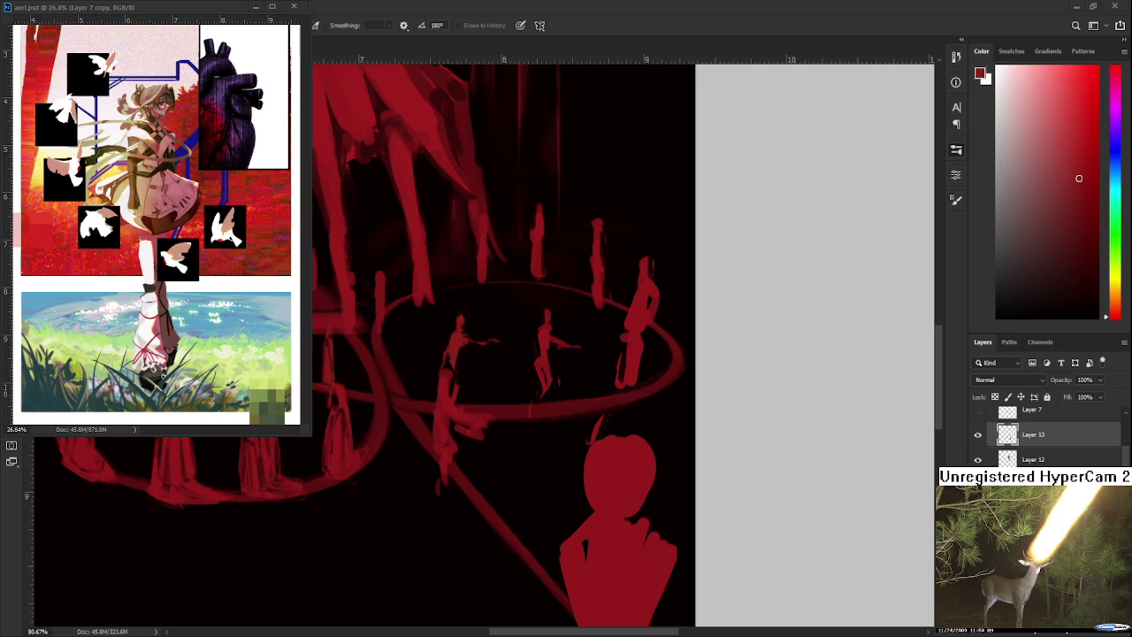
scroll(497, 323, down, 1)
drag(491, 321, 614, 455)
scroll(601, 442, down, 1)
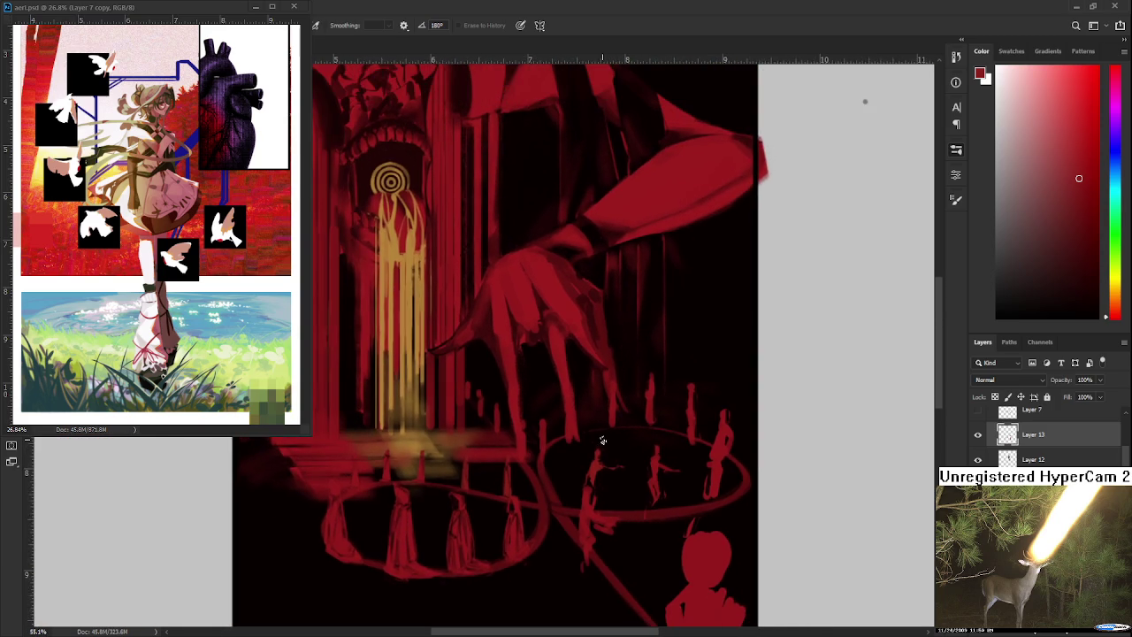
scroll(593, 435, down, 1)
scroll(595, 423, down, 1)
scroll(595, 423, down, 1)
scroll(588, 411, up, 1)
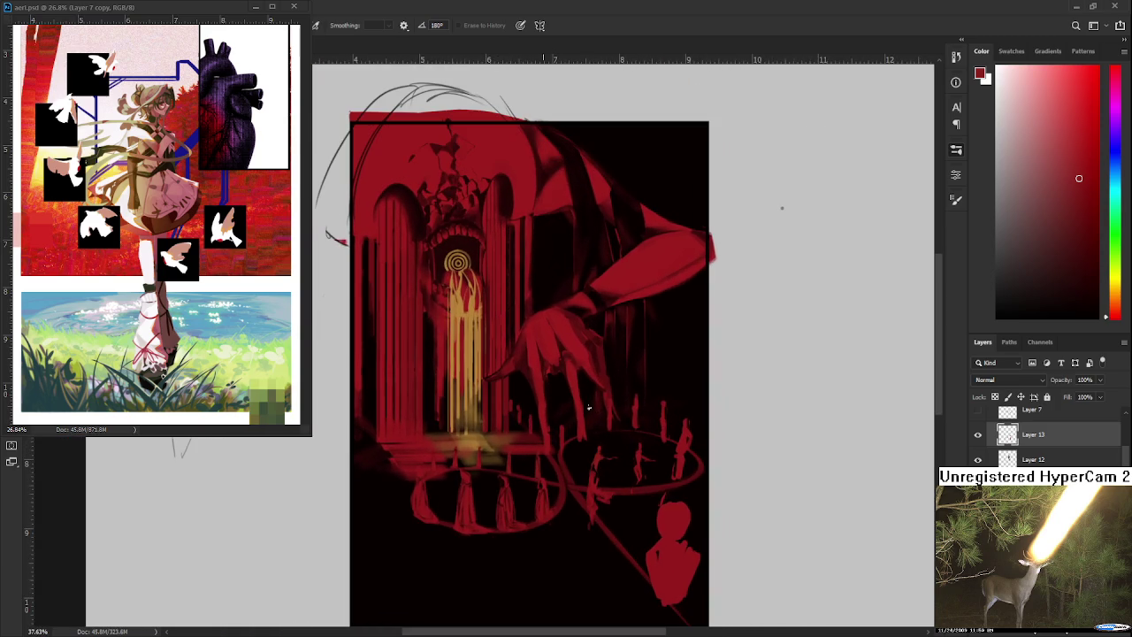
scroll(584, 406, down, 1)
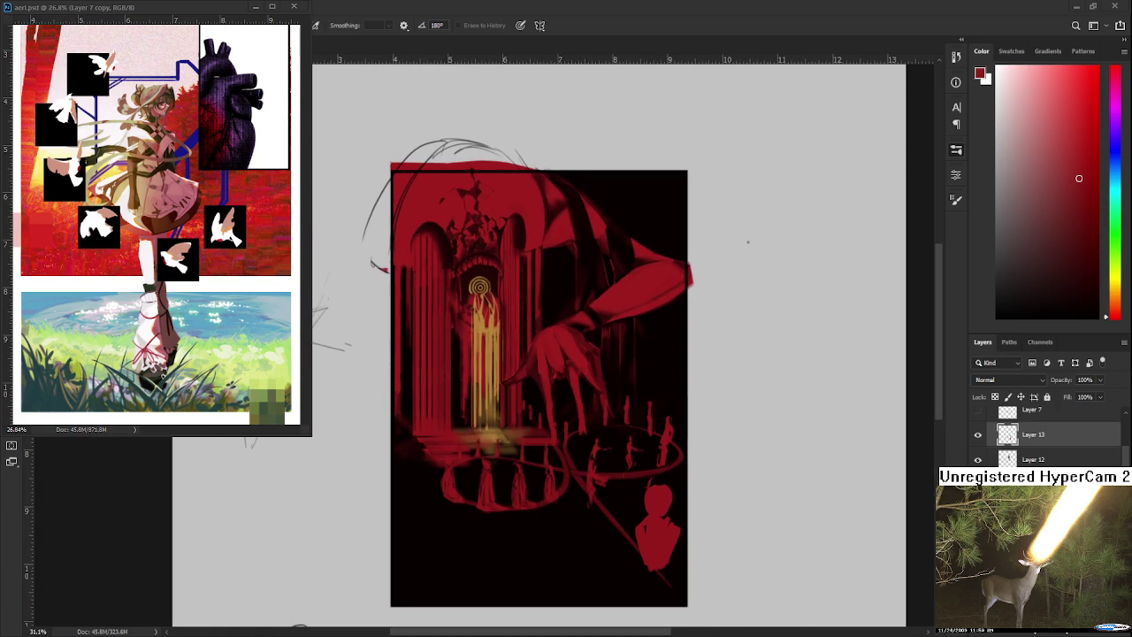
scroll(597, 433, up, 1)
scroll(597, 434, up, 1)
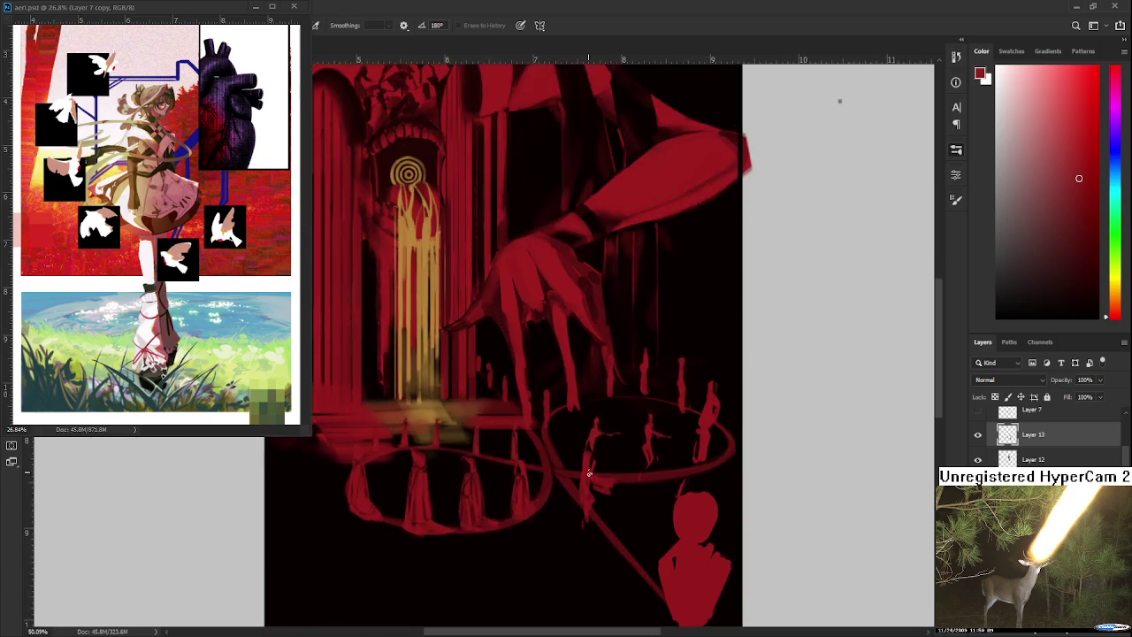
scroll(597, 433, up, 1)
scroll(597, 433, up, 1)
drag(619, 449, 597, 405)
Touch up the small ring figures, alternating between Brush and Eraser
key(b)
key(e)
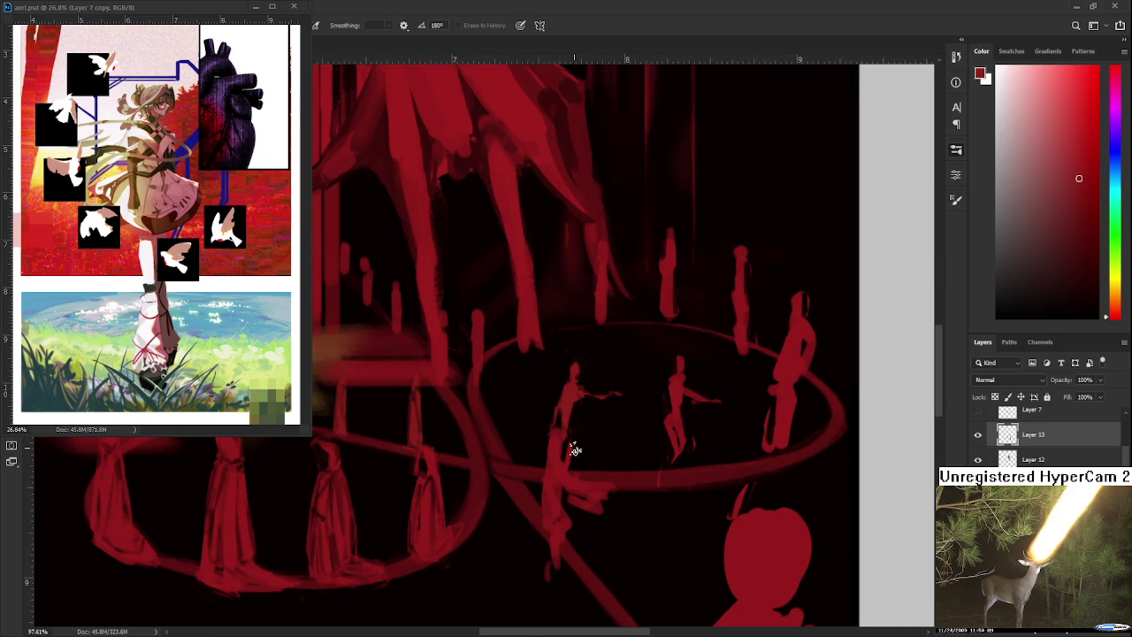
key(b)
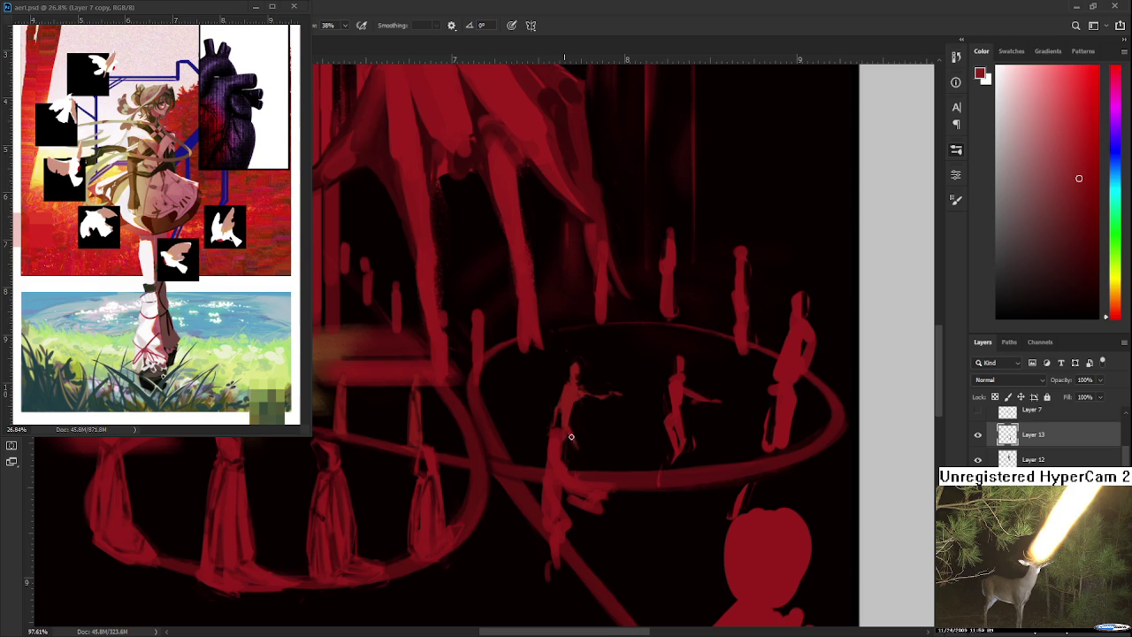
key(e)
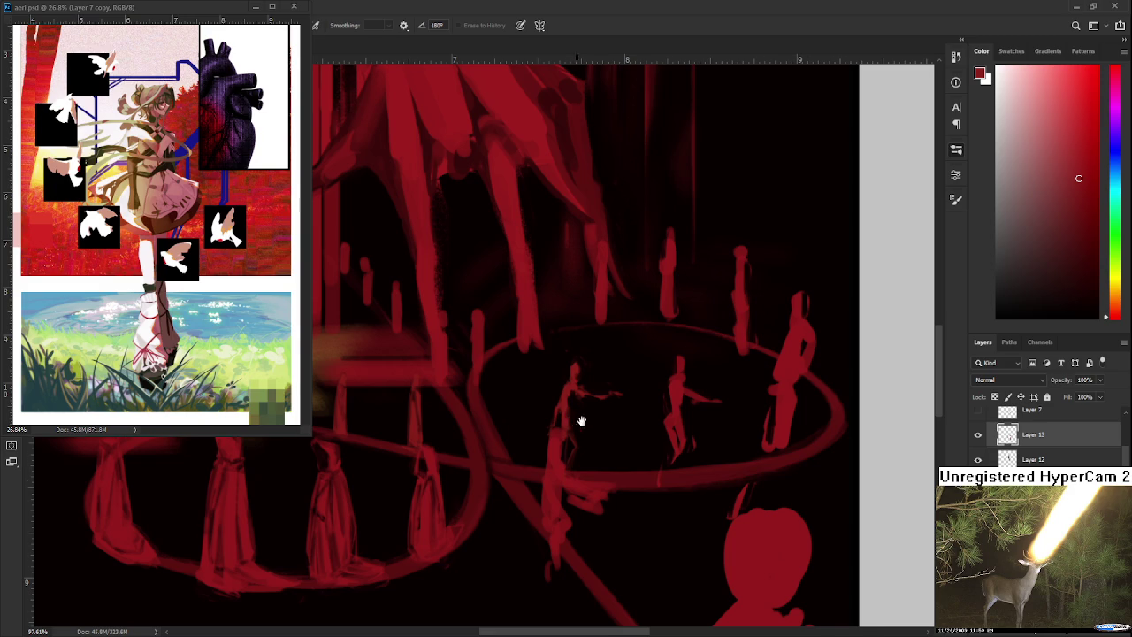
drag(570, 415, 578, 407)
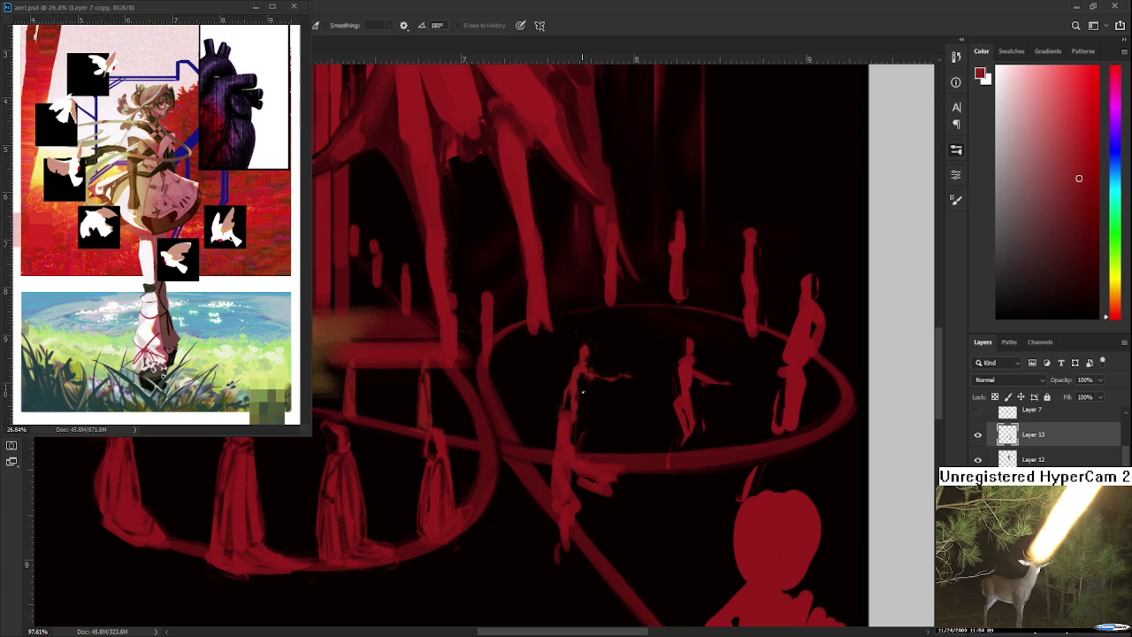
key(b)
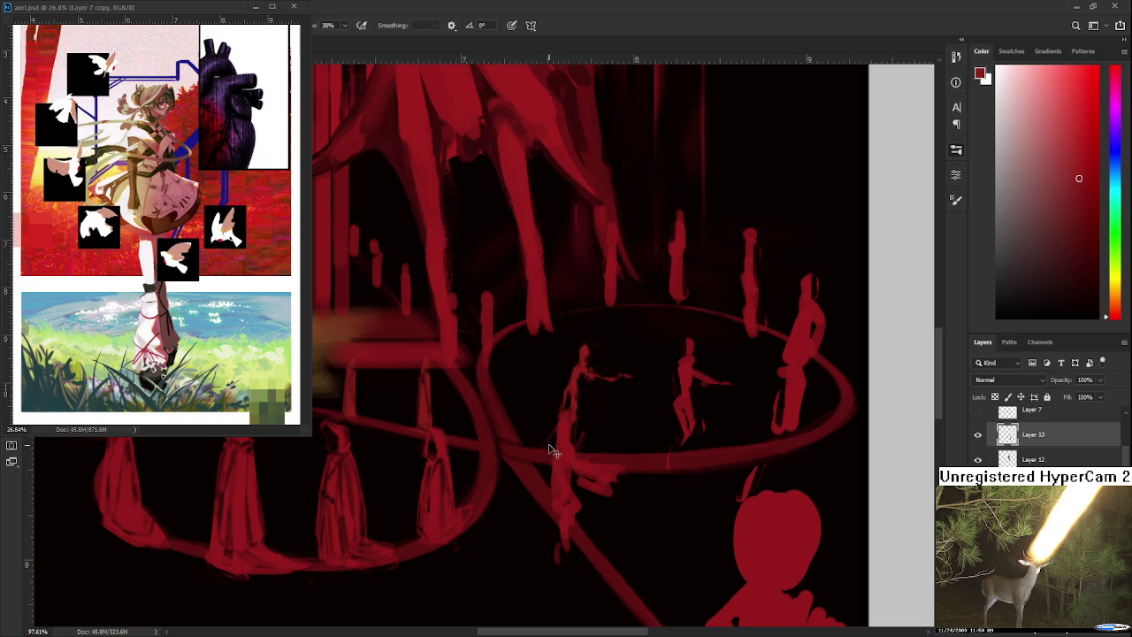
key(e)
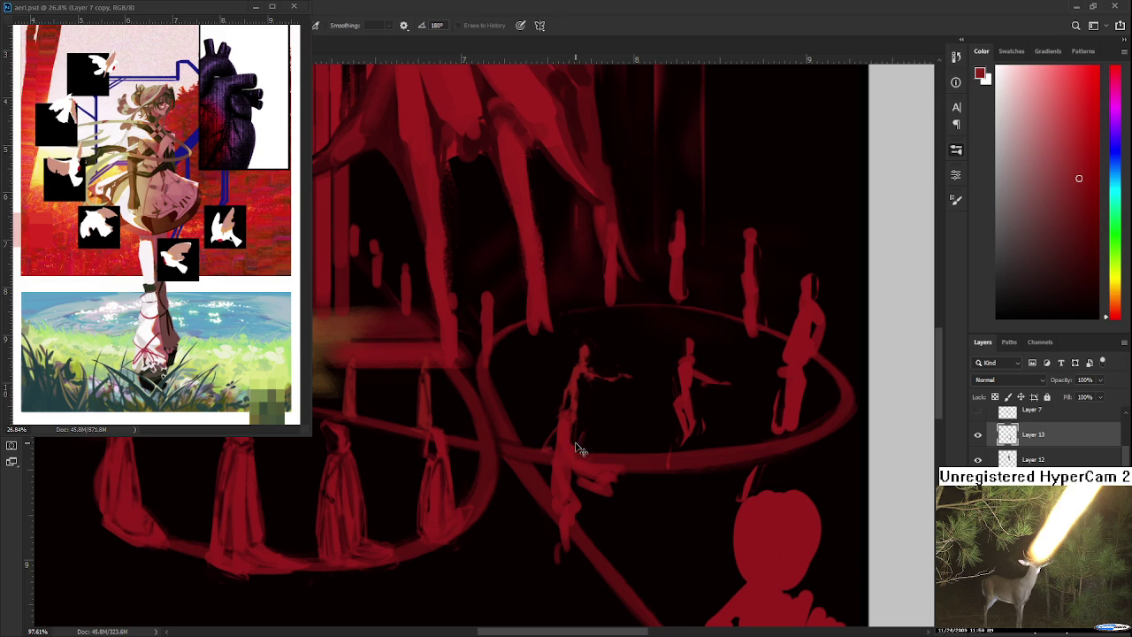
key(b)
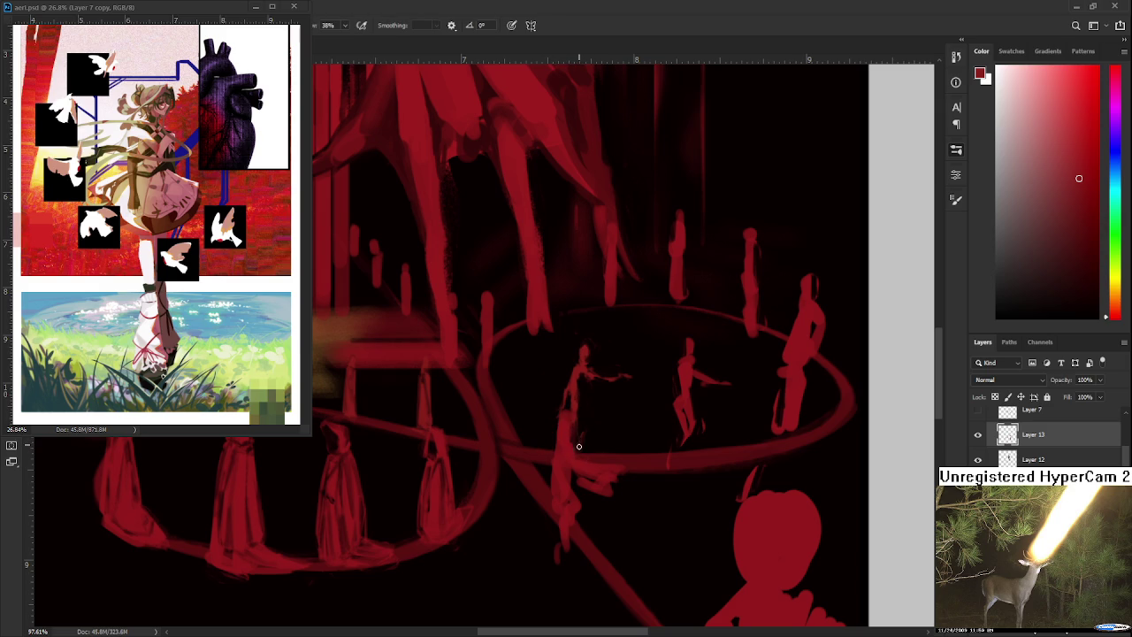
key(e)
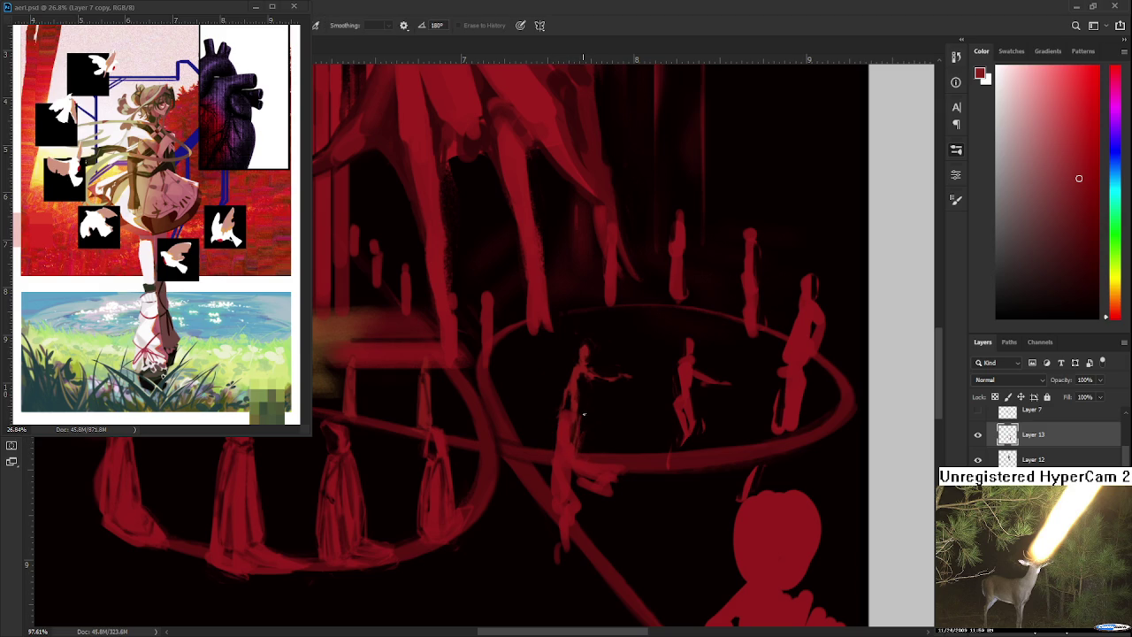
drag(581, 406, 483, 424)
Move the view to the central ring figure, alternating between Brush and Eraser
key(b)
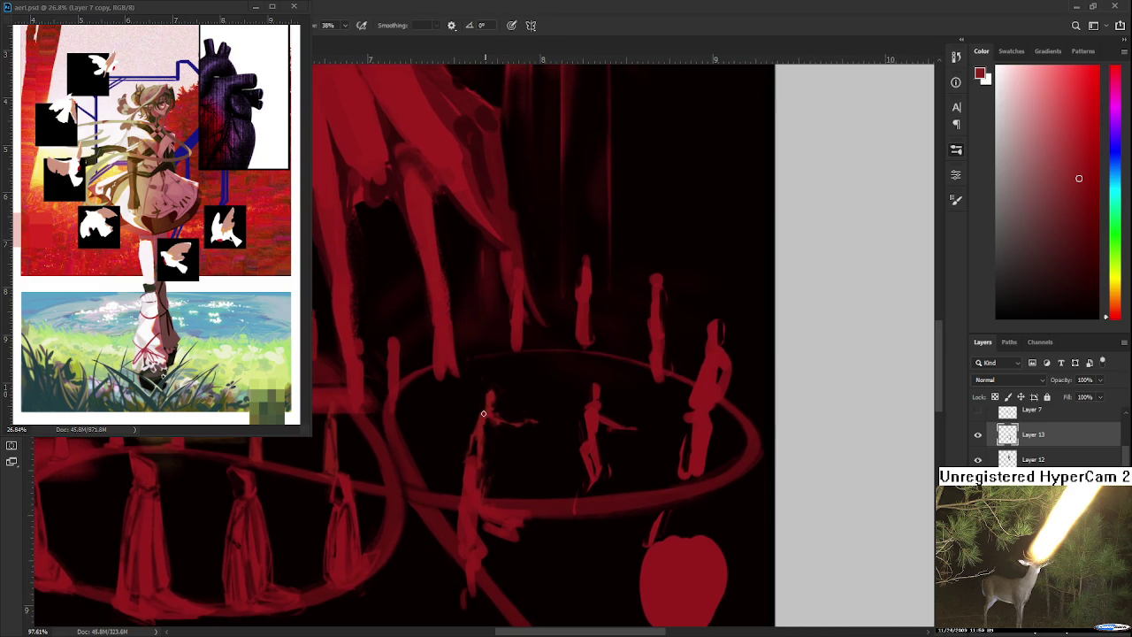
key(e)
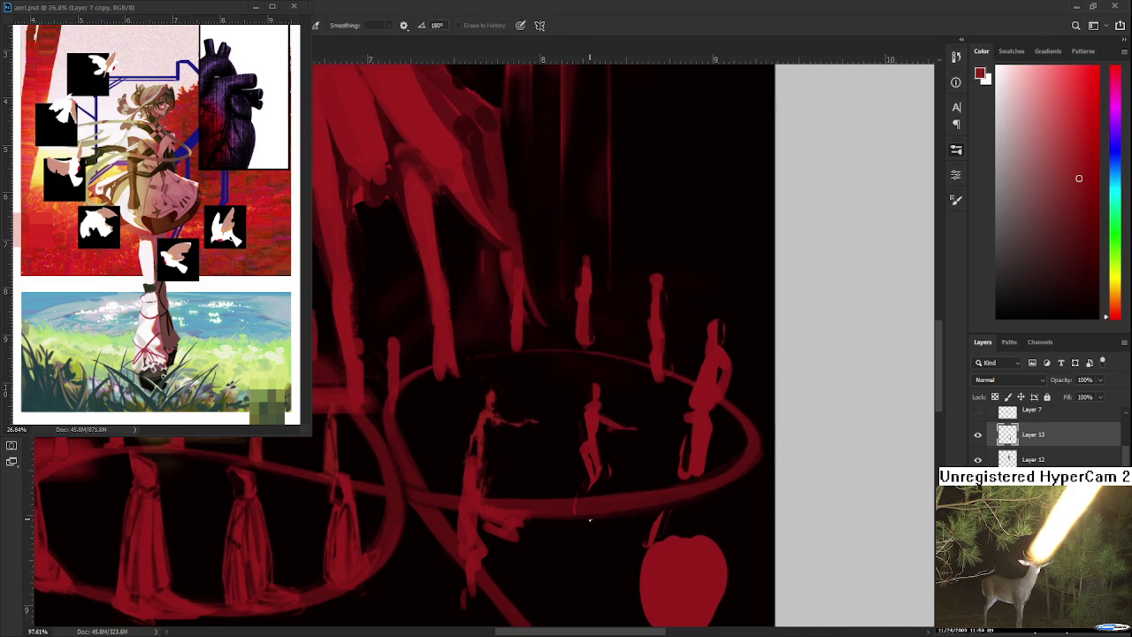
drag(609, 410, 546, 381)
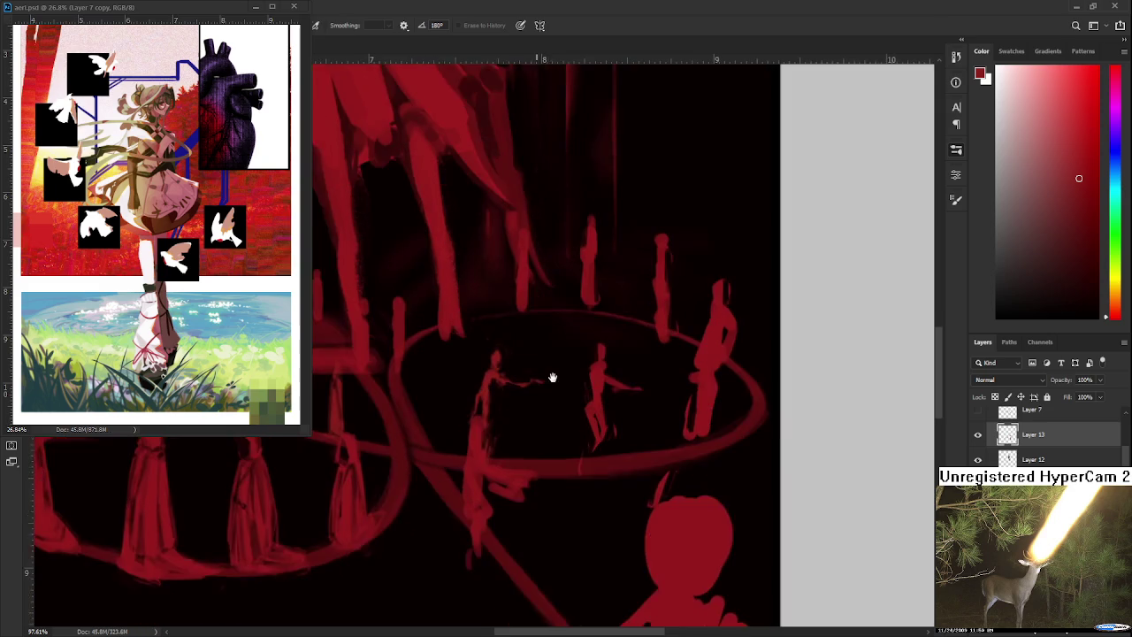
mouse_move(546, 452)
mouse_down()
mouse_move(563, 449)
mouse_move(552, 473)
mouse_move(537, 459)
mouse_up()
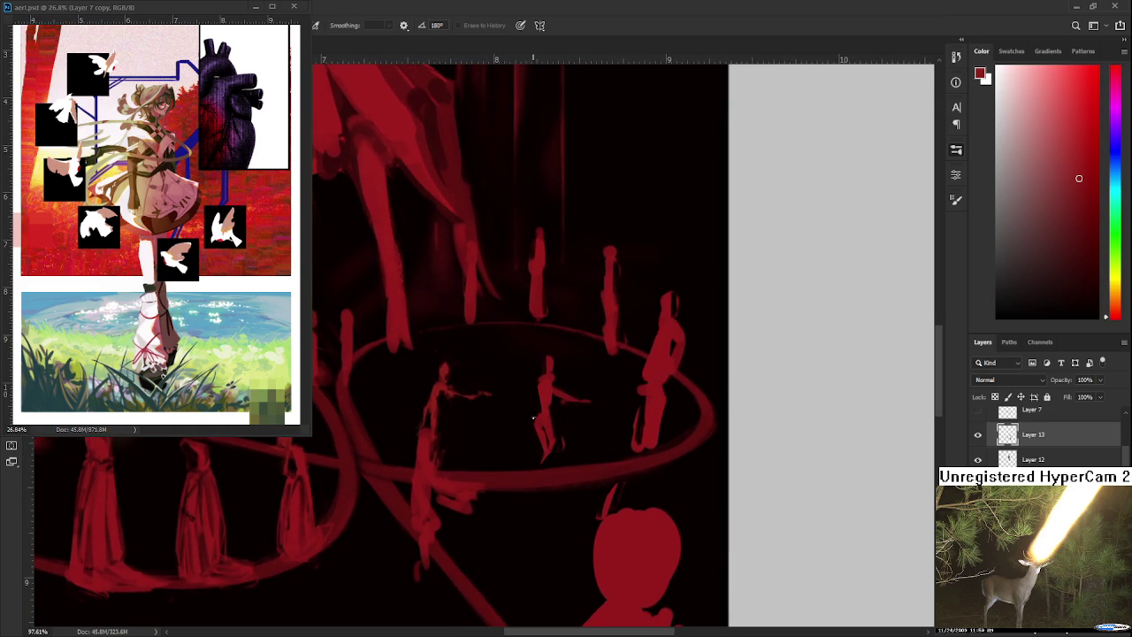
mouse_move(538, 406)
mouse_down()
mouse_move(518, 404)
mouse_move(509, 420)
mouse_up()
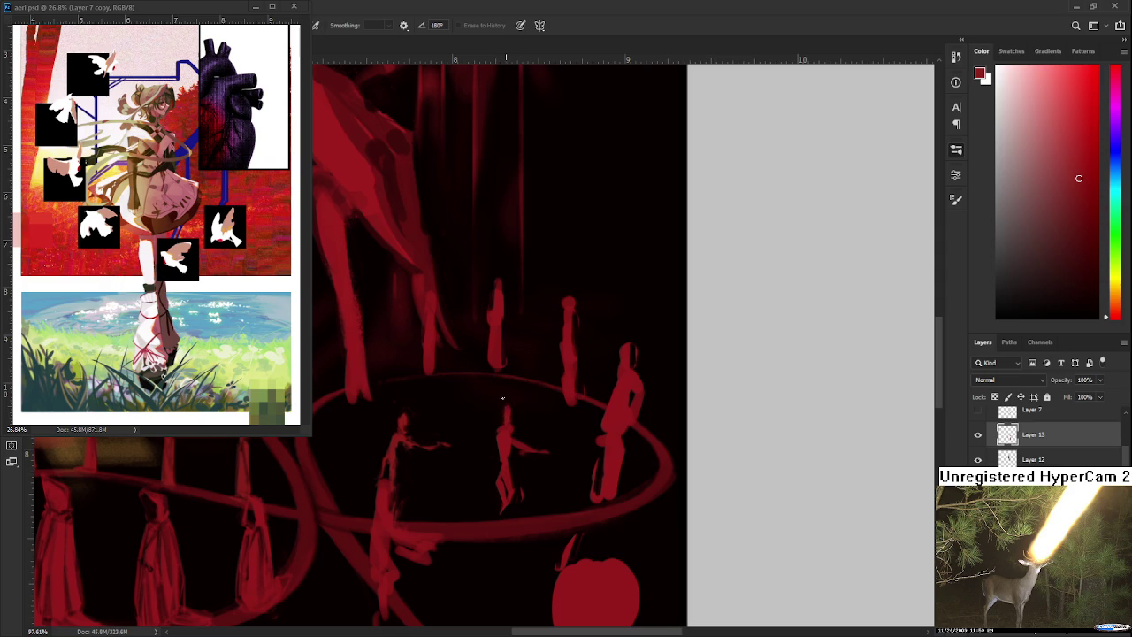
key(b)
key(e)
key(b)
key(e)
key(b)
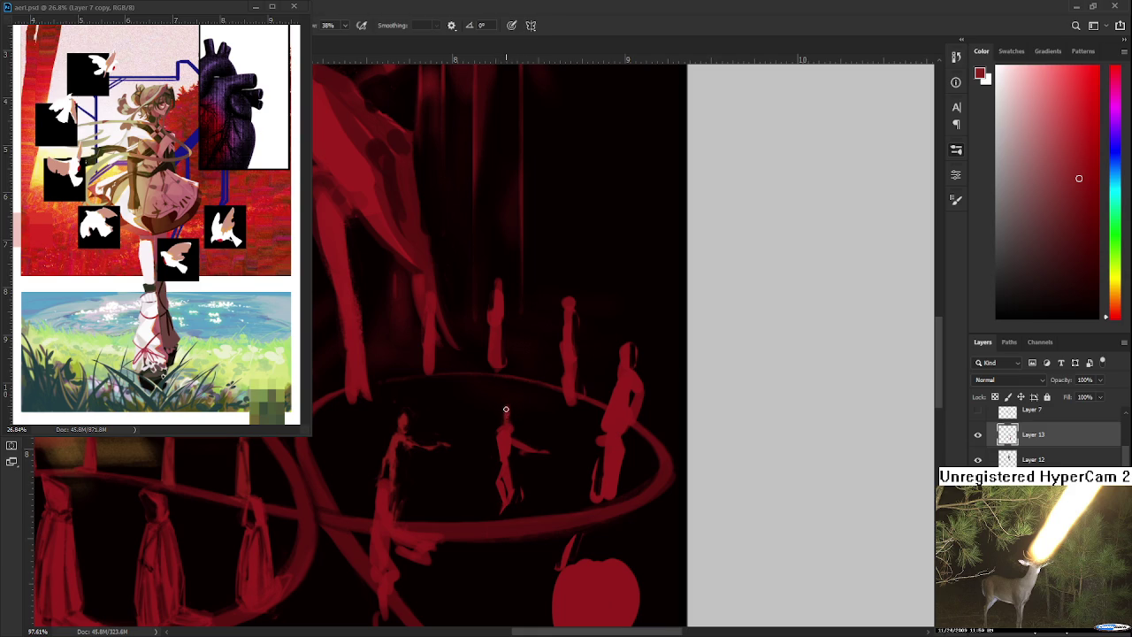
key(e)
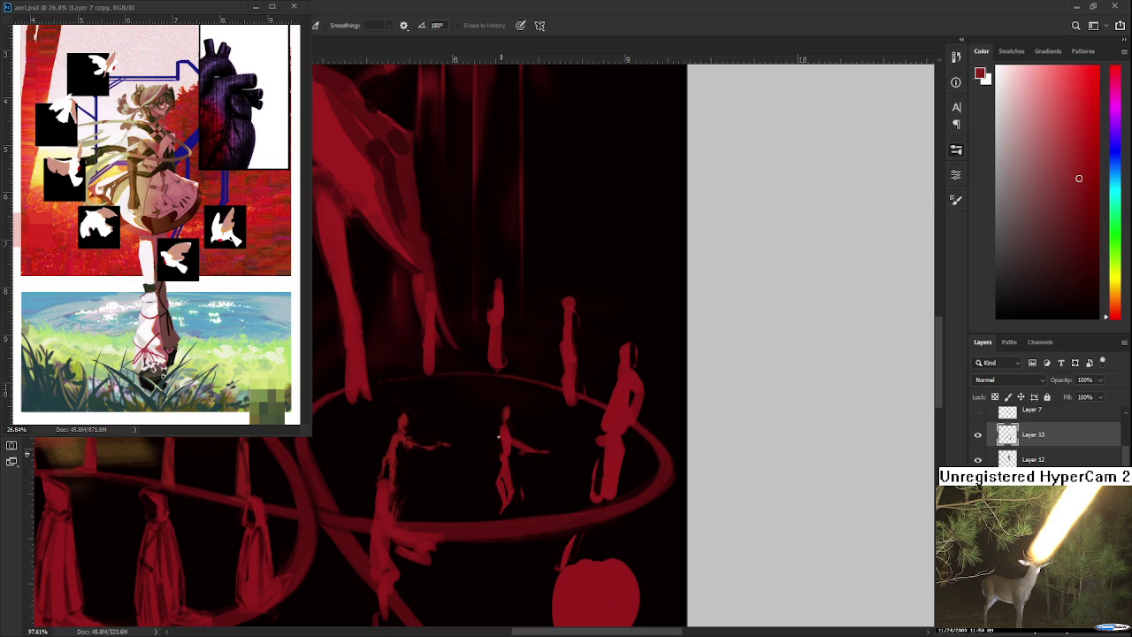
Erase the central figure's outstretched arms, leaving a narrow silhouette
key(b)
key(e)
mouse_move(533, 458)
mouse_down()
mouse_move(497, 449)
mouse_move(492, 476)
mouse_up()
key(b)
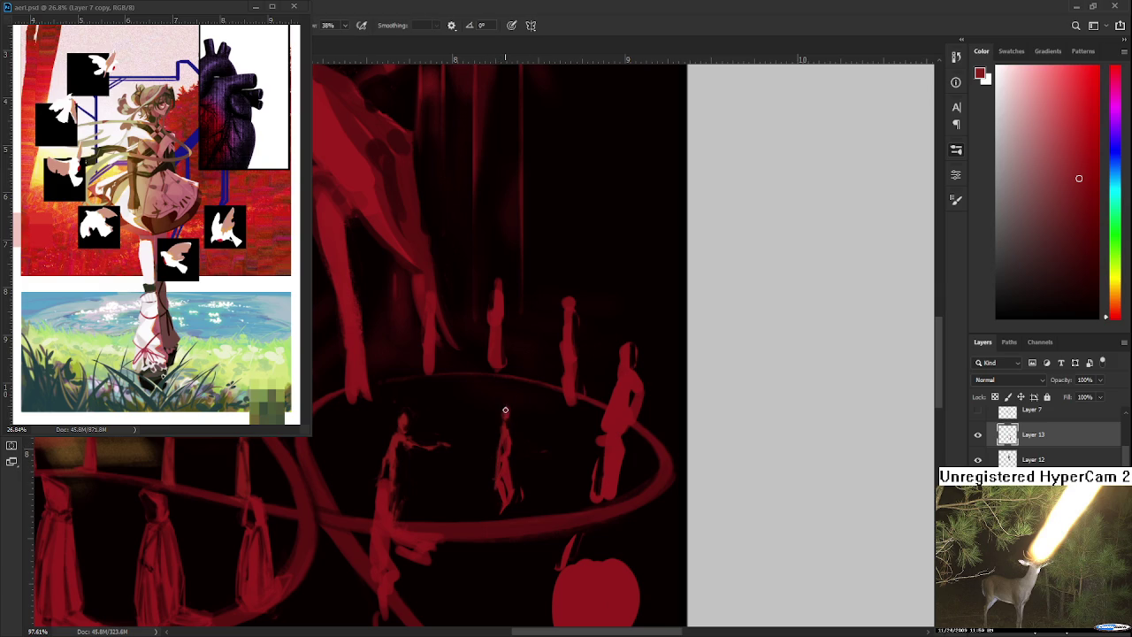
key(e)
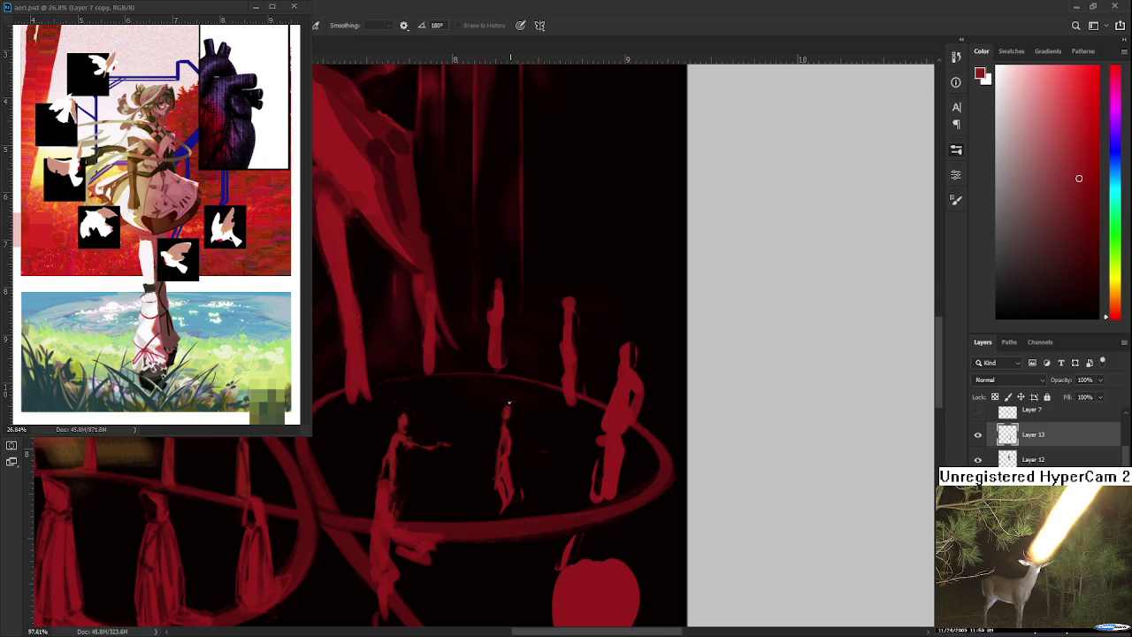
scroll(521, 455, down, 1)
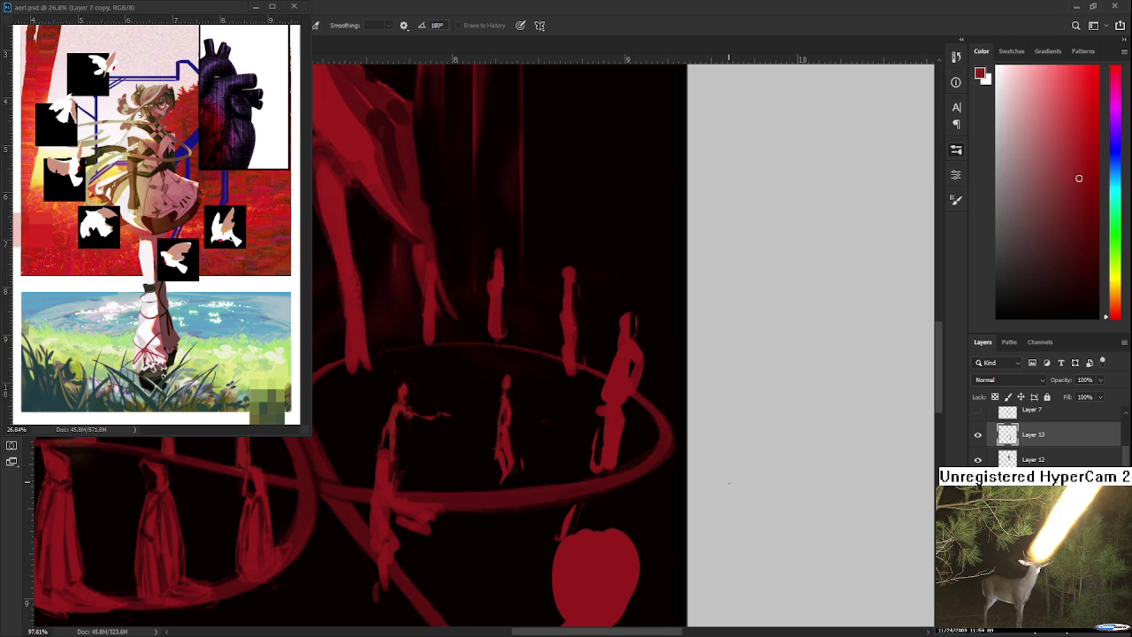
Shift the view slightly over the ring of figures
drag(516, 438, 533, 398)
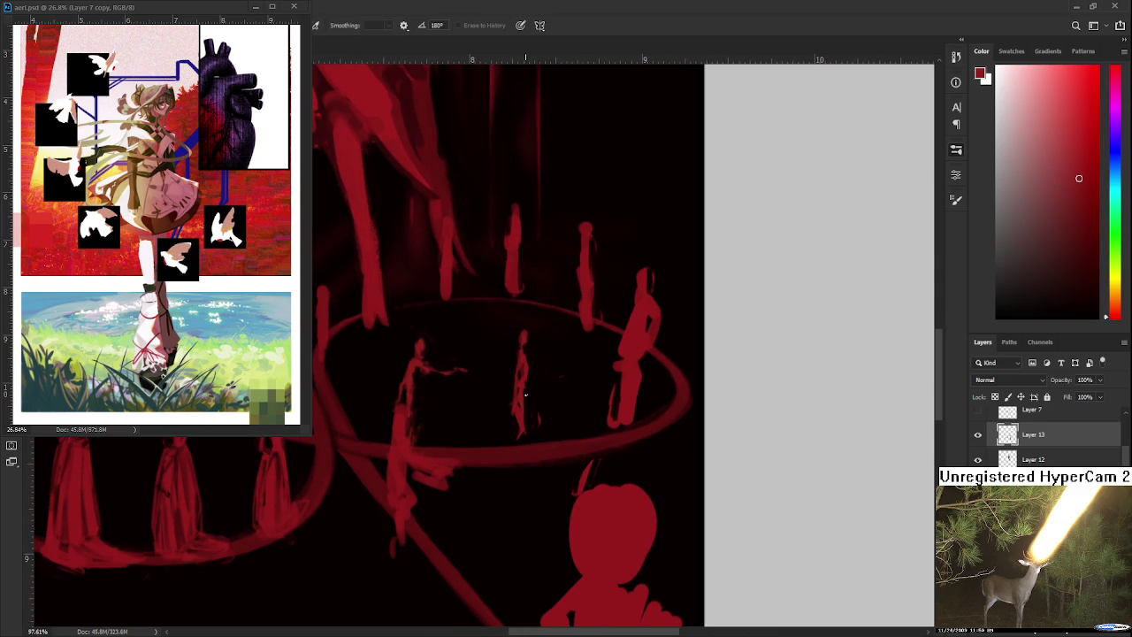
Extend the central figure downward with red paint
drag(527, 407, 513, 453)
drag(516, 412, 522, 453)
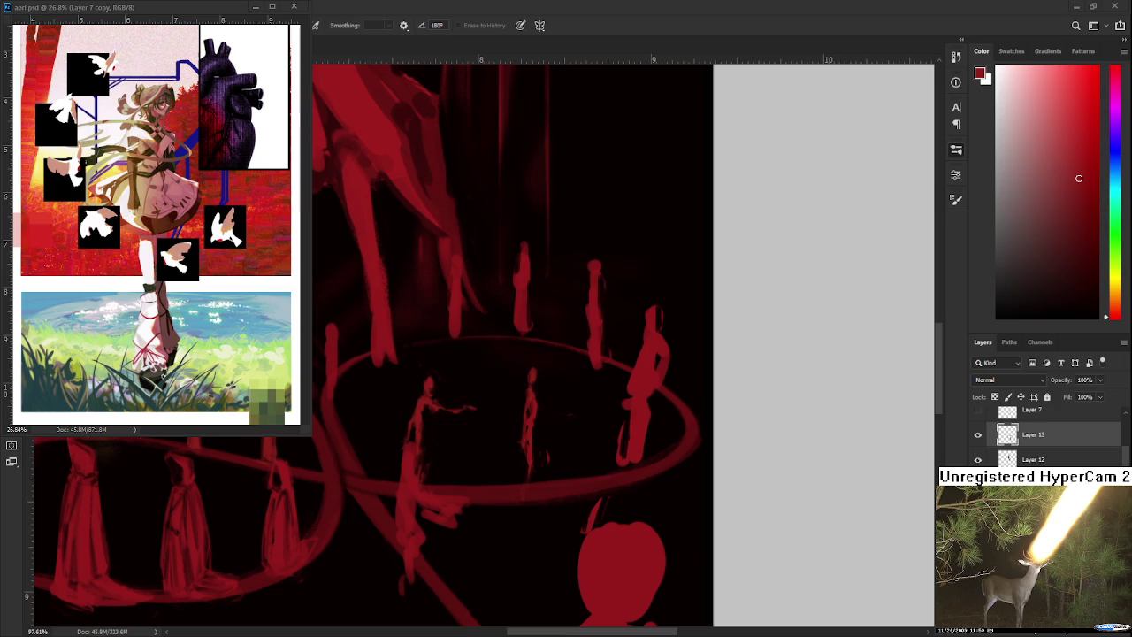
scroll(578, 445, down, 3)
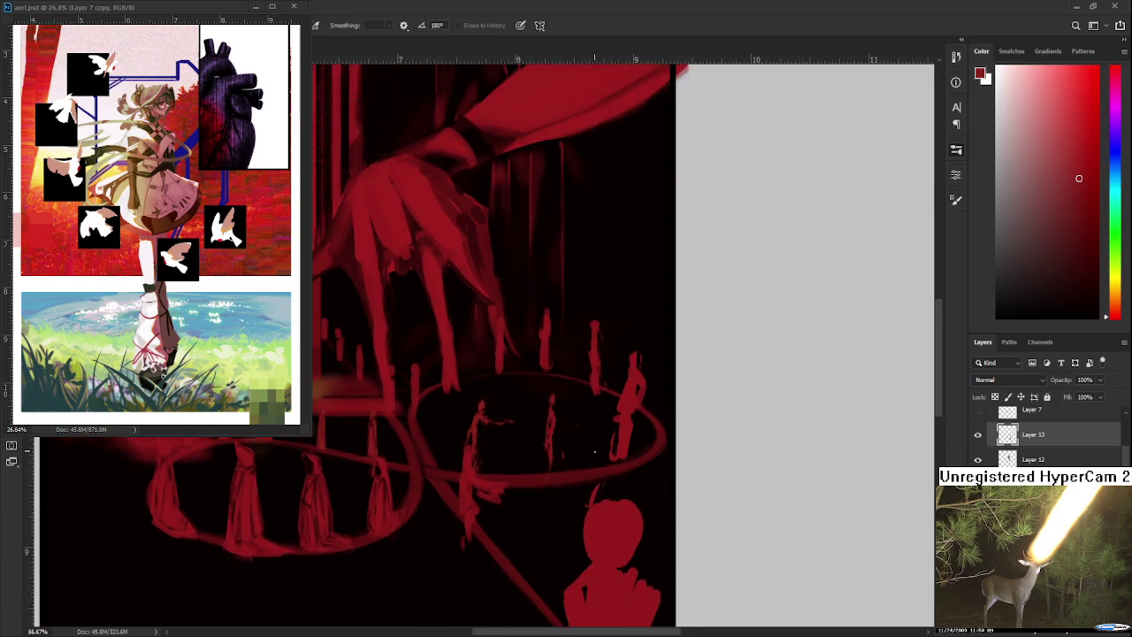
Zoom out over the red painting and close the floating aerl.psd window
drag(448, 387, 496, 422)
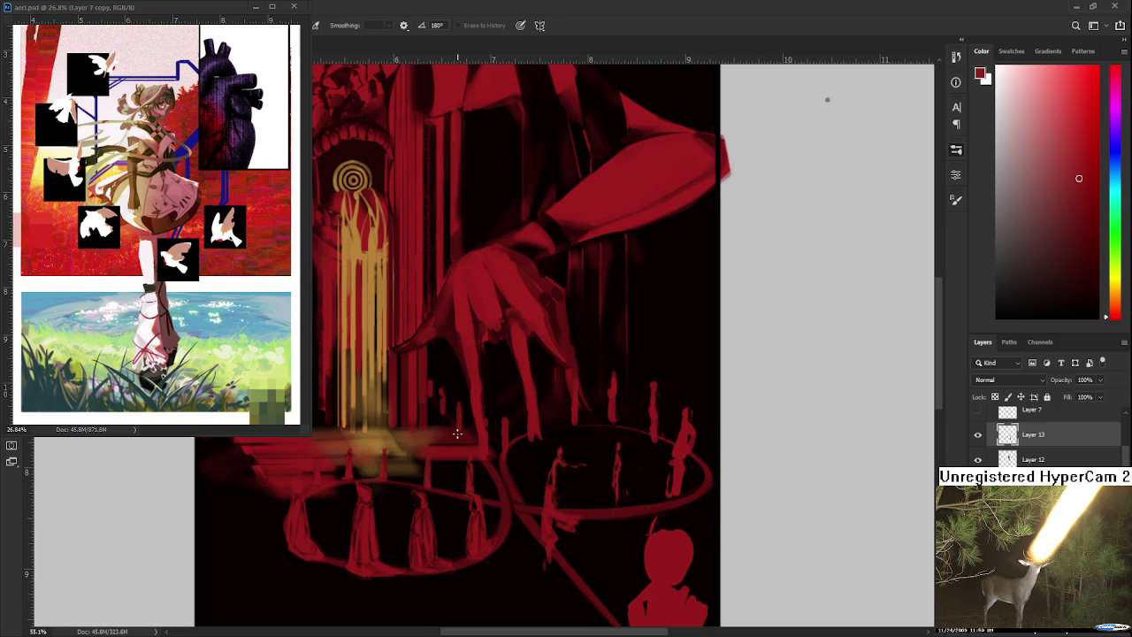
scroll(458, 433, down, 2)
scroll(518, 392, down, 1)
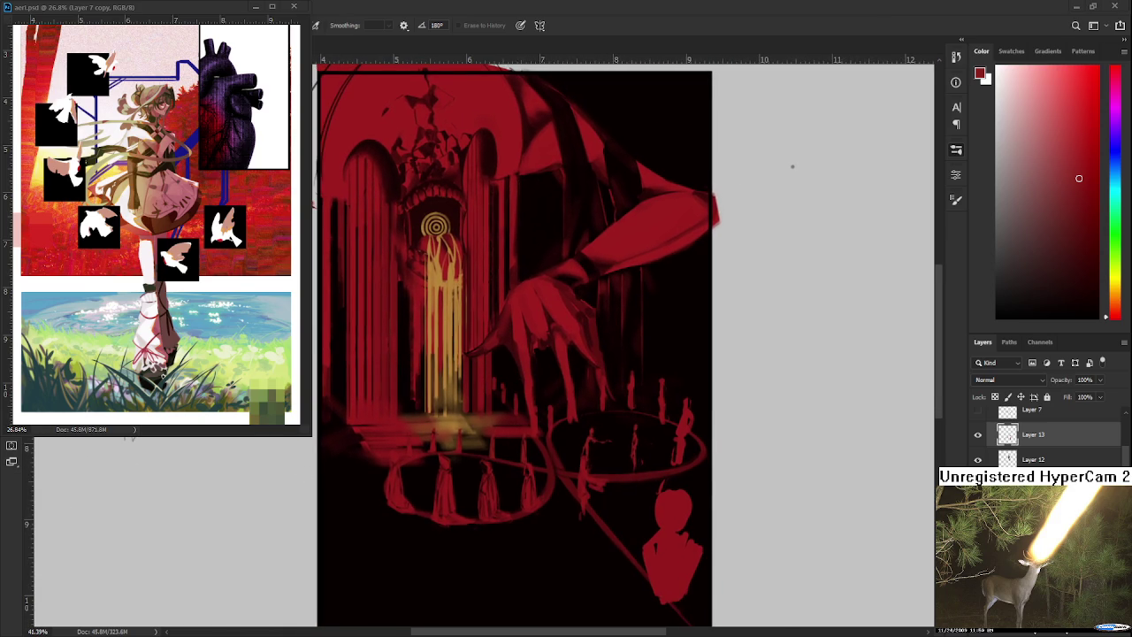
click(254, 8)
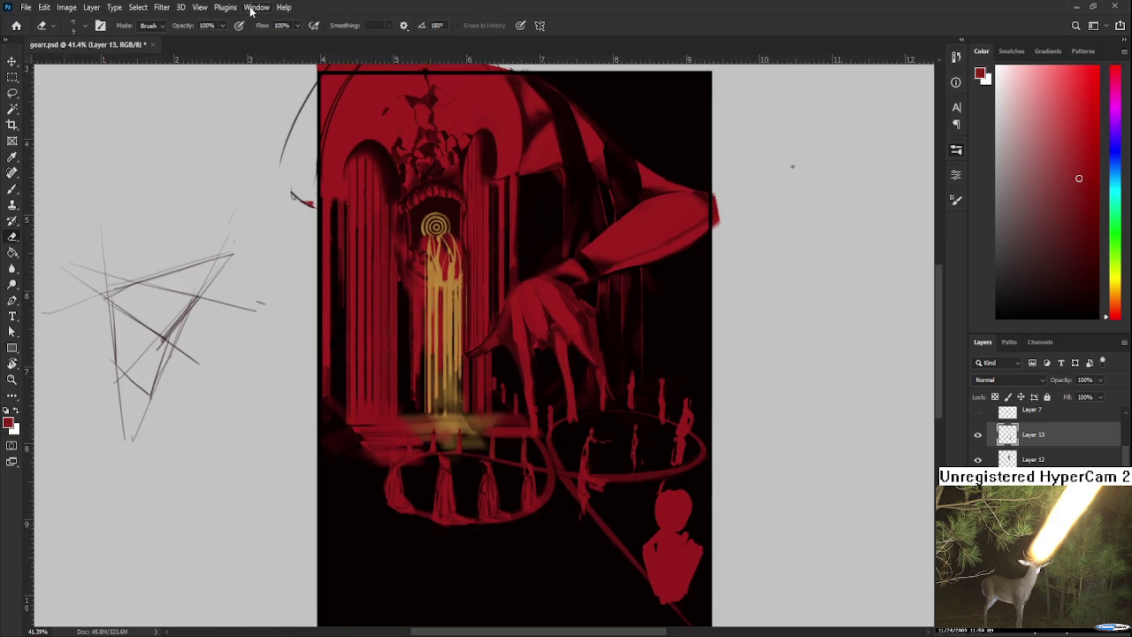
Open Raid.psd from the recent files on the Home screen and look across the sketch sheet
click(16, 25)
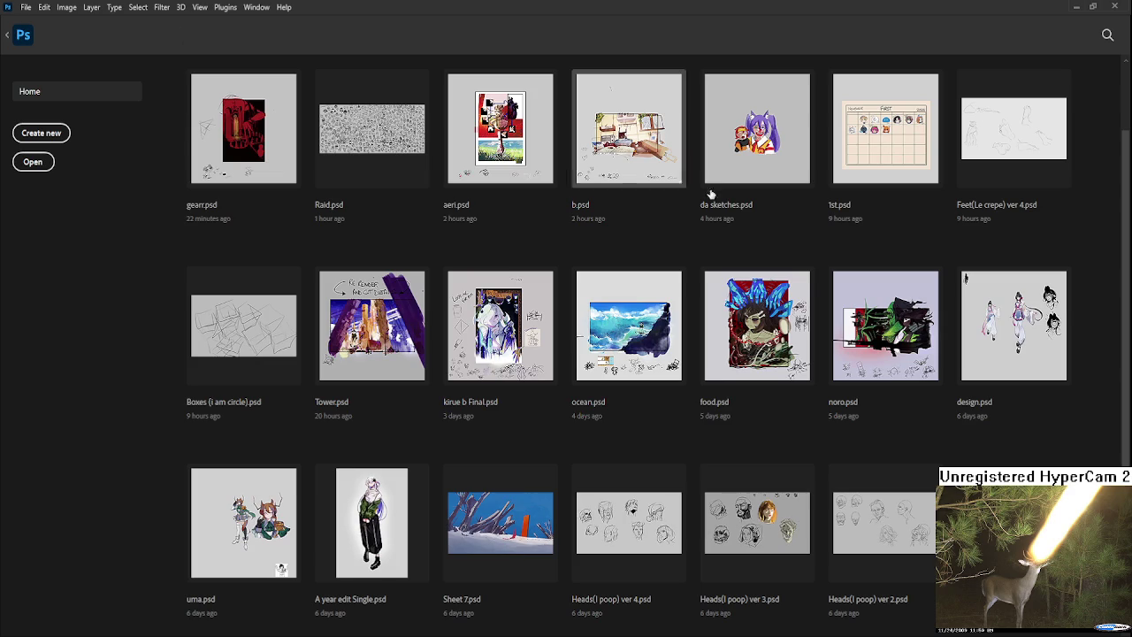
click(409, 136)
scroll(260, 156, up, 2)
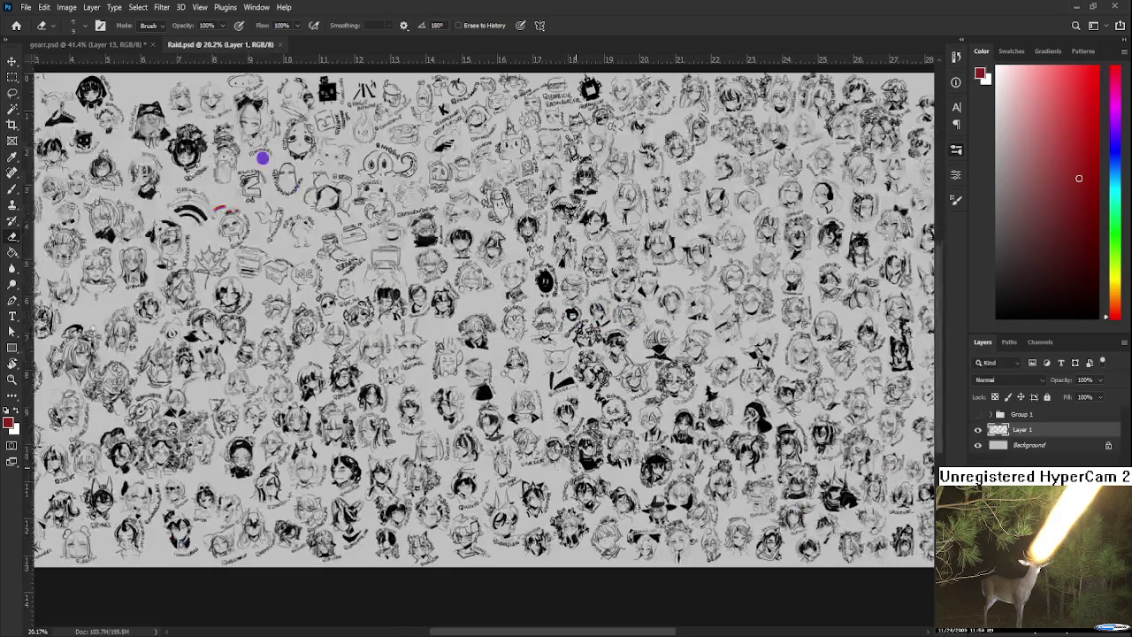
scroll(197, 92, up, 2)
scroll(196, 92, up, 3)
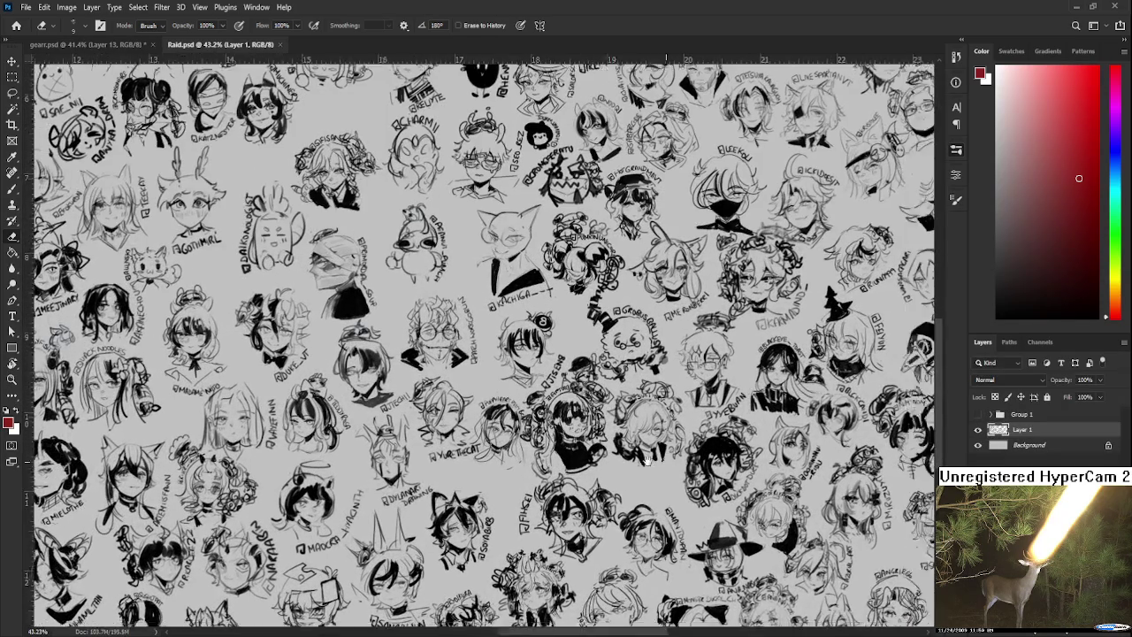
drag(708, 477, 482, 445)
drag(638, 457, 520, 441)
mouse_move(700, 512)
mouse_down()
mouse_move(533, 459)
mouse_move(571, 516)
mouse_up()
drag(665, 493, 725, 477)
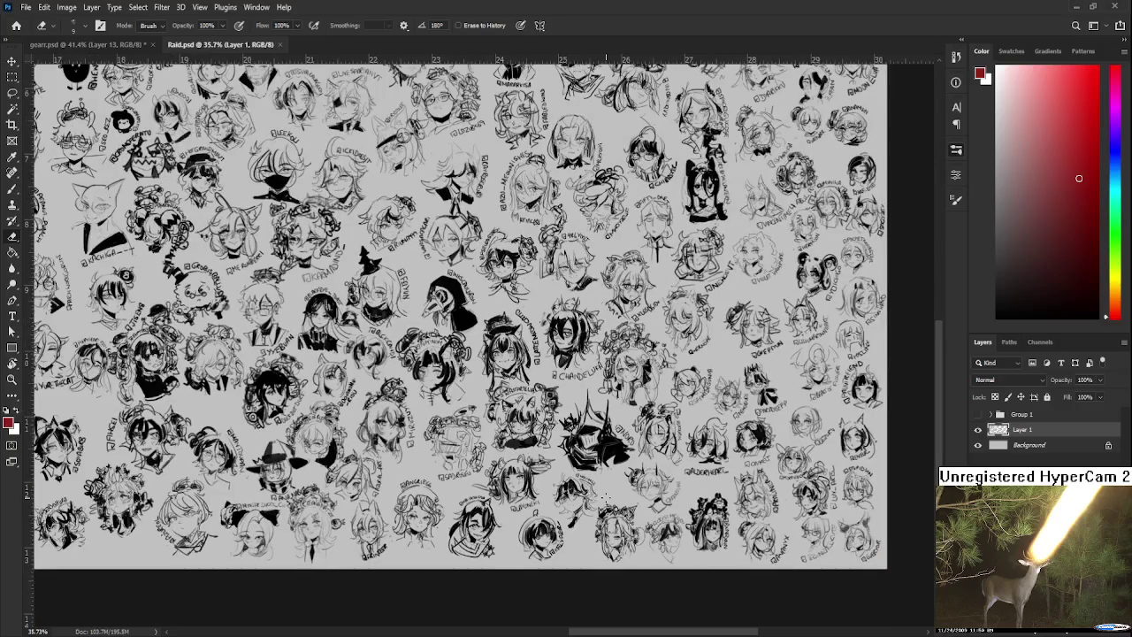
scroll(592, 460, up, 1)
scroll(592, 460, up, 1)
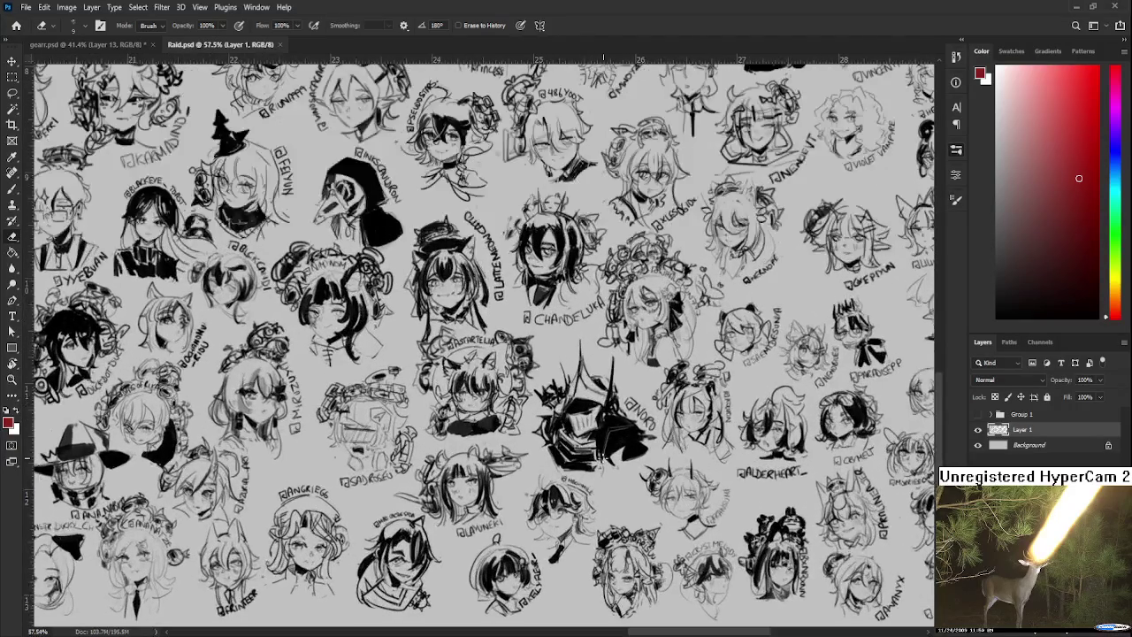
Pick a black brush, zoom to the girl's head, and tilt the canvas for drawing
key(b)
key(d)
scroll(613, 516, up, 1)
scroll(613, 516, down, 1)
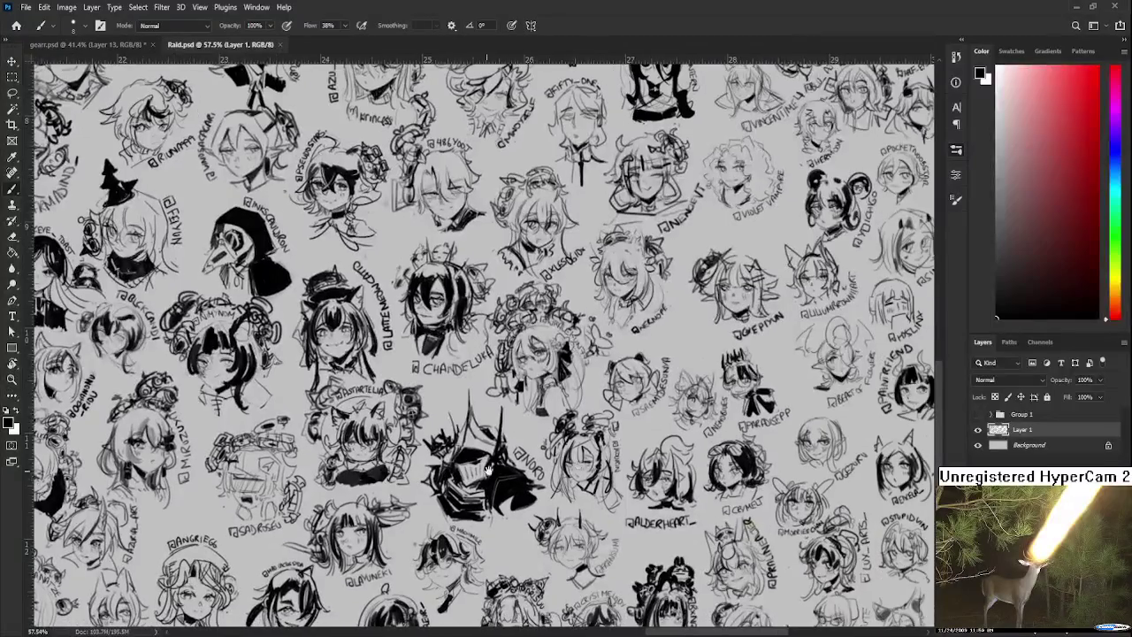
scroll(636, 495, down, 1)
scroll(654, 486, down, 1)
scroll(665, 478, up, 2)
scroll(665, 478, left, 3)
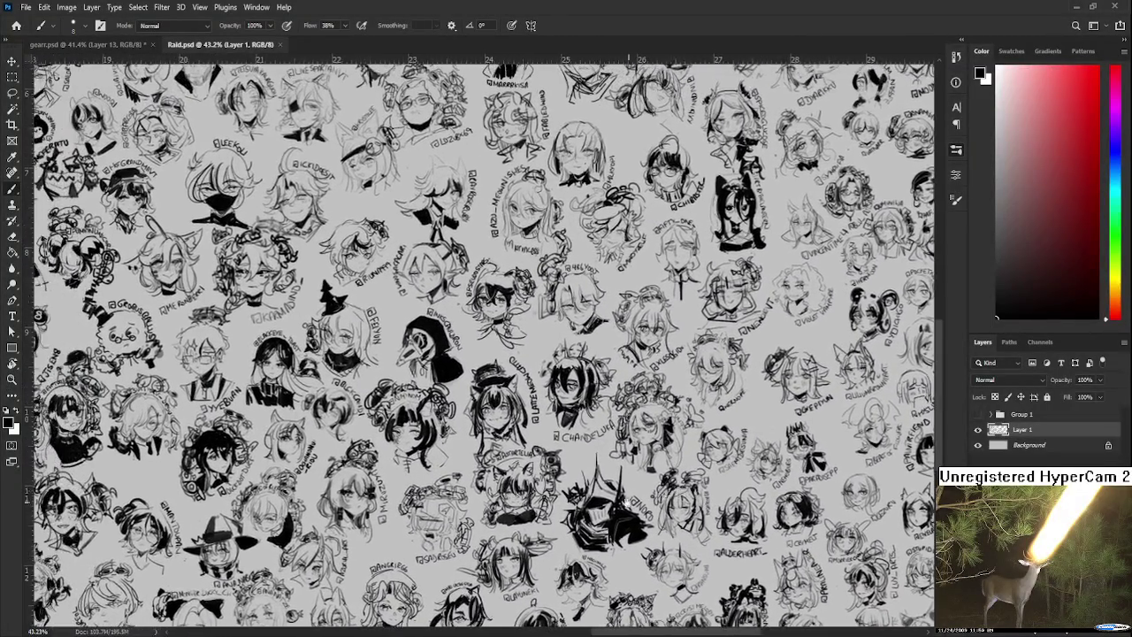
scroll(666, 478, left, 3)
scroll(668, 481, left, 3)
scroll(671, 482, left, 2)
scroll(671, 482, right, 5)
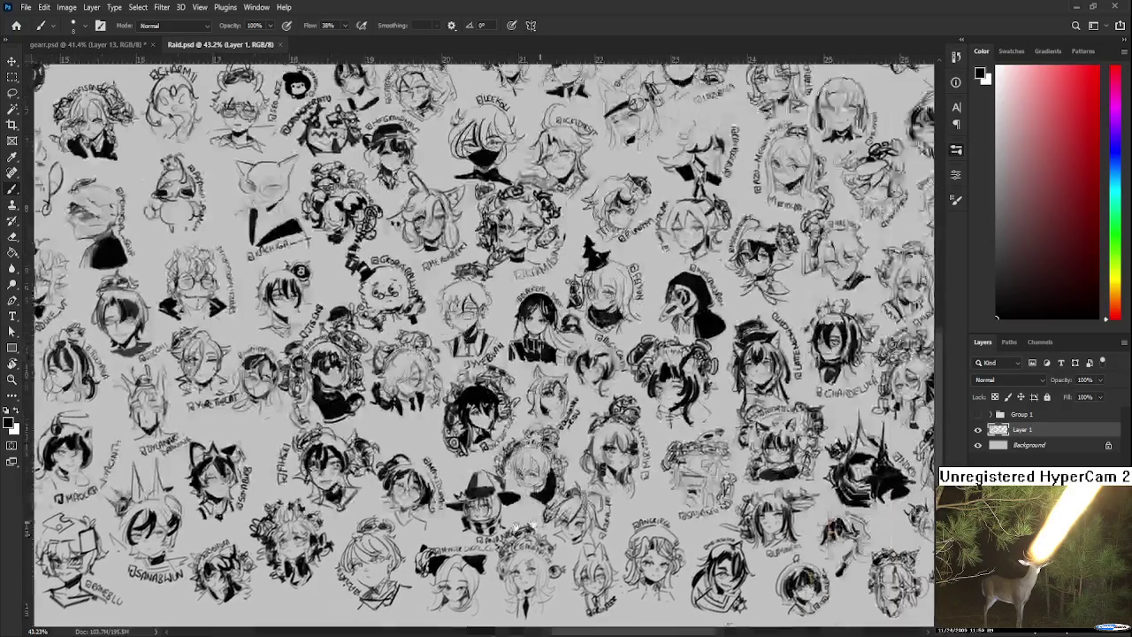
scroll(671, 482, up, 1)
scroll(566, 442, up, 1)
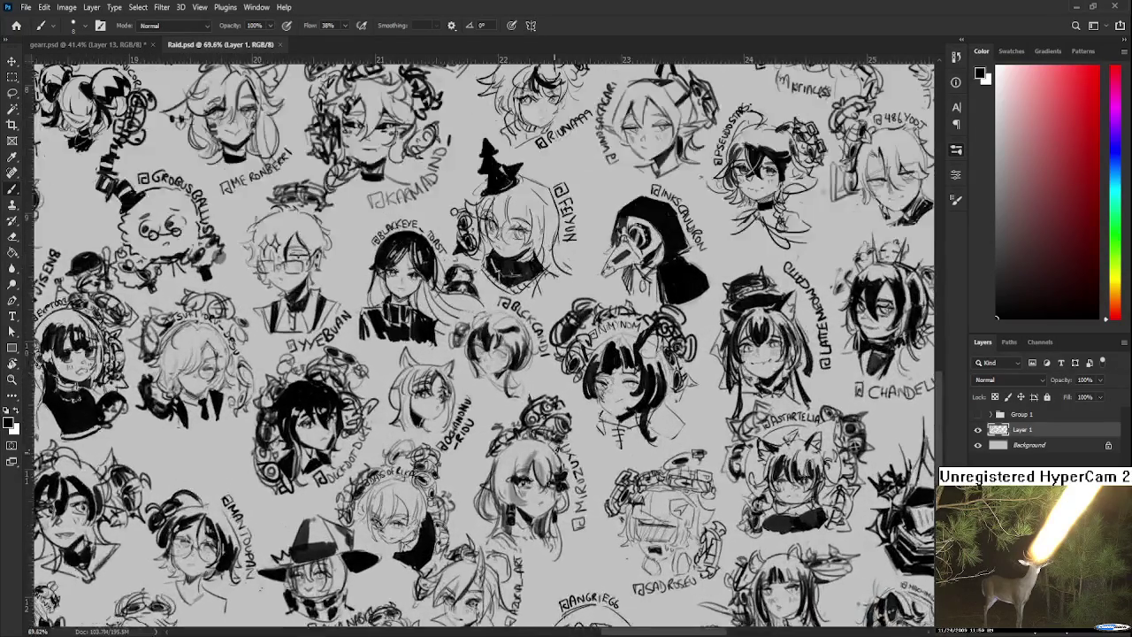
scroll(566, 443, up, 1)
scroll(566, 443, up, 1)
scroll(601, 434, up, 1)
key(r)
mouse_move(612, 432)
mouse_down()
mouse_move(424, 371)
mouse_move(358, 429)
mouse_up()
key(b)
Ink darker, thicker strokes along the top and left edge of the girl's hair, then return the view upright
key(ctrl+z)
drag(409, 356, 367, 425)
key(ctrl+z)
drag(416, 354, 371, 417)
mouse_move(395, 381)
mouse_down()
mouse_move(378, 404)
mouse_move(394, 422)
mouse_move(376, 423)
mouse_move(388, 402)
mouse_up()
key(ctrl+z)
mouse_move(440, 346)
mouse_down()
mouse_move(420, 370)
mouse_move(362, 395)
mouse_move(354, 353)
mouse_move(398, 356)
mouse_move(395, 337)
mouse_move(384, 391)
mouse_move(399, 382)
mouse_move(366, 412)
mouse_move(366, 431)
mouse_move(383, 426)
mouse_move(354, 440)
mouse_move(405, 358)
mouse_move(435, 345)
mouse_up()
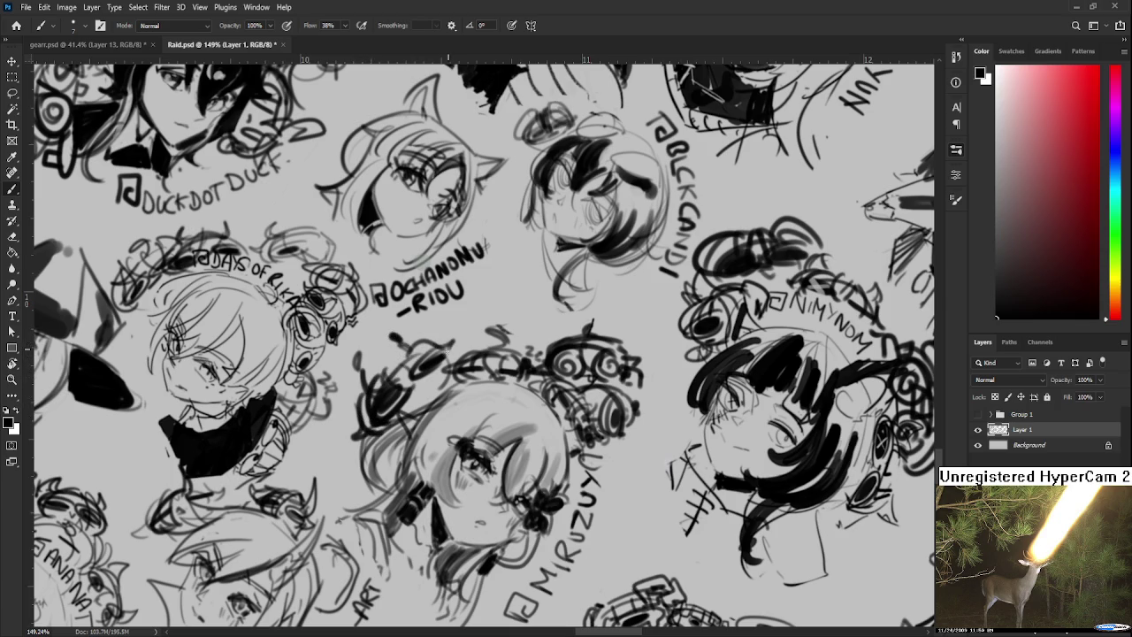
drag(392, 425, 380, 437)
mouse_move(465, 351)
mouse_down()
mouse_move(390, 388)
mouse_move(403, 361)
mouse_up()
scroll(443, 354, down, 5)
key(r)
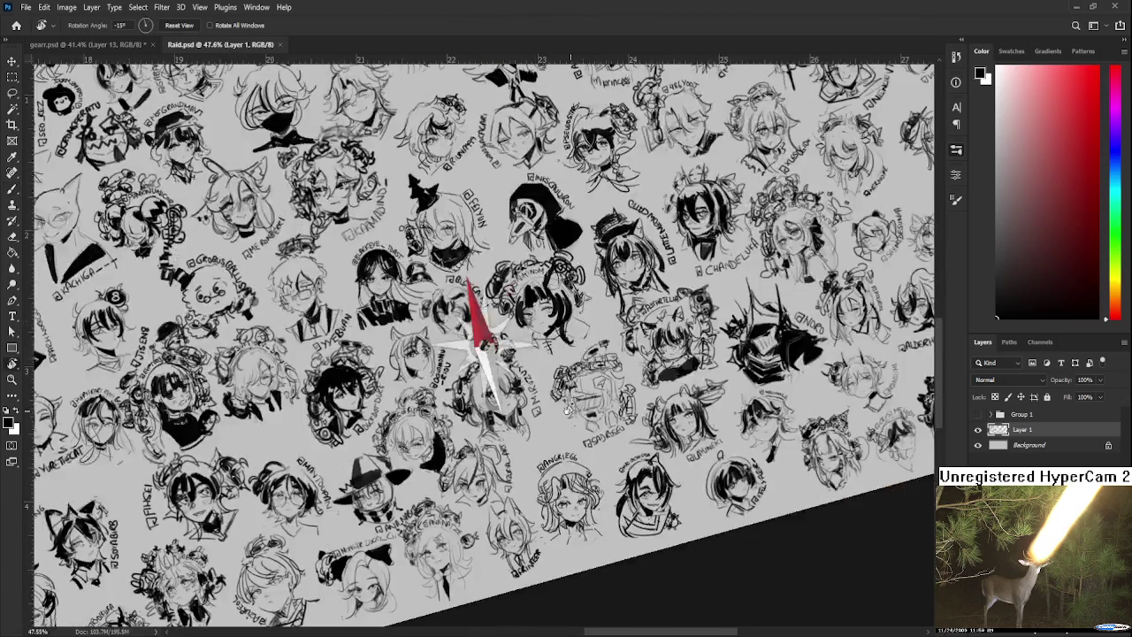
drag(470, 315, 485, 344)
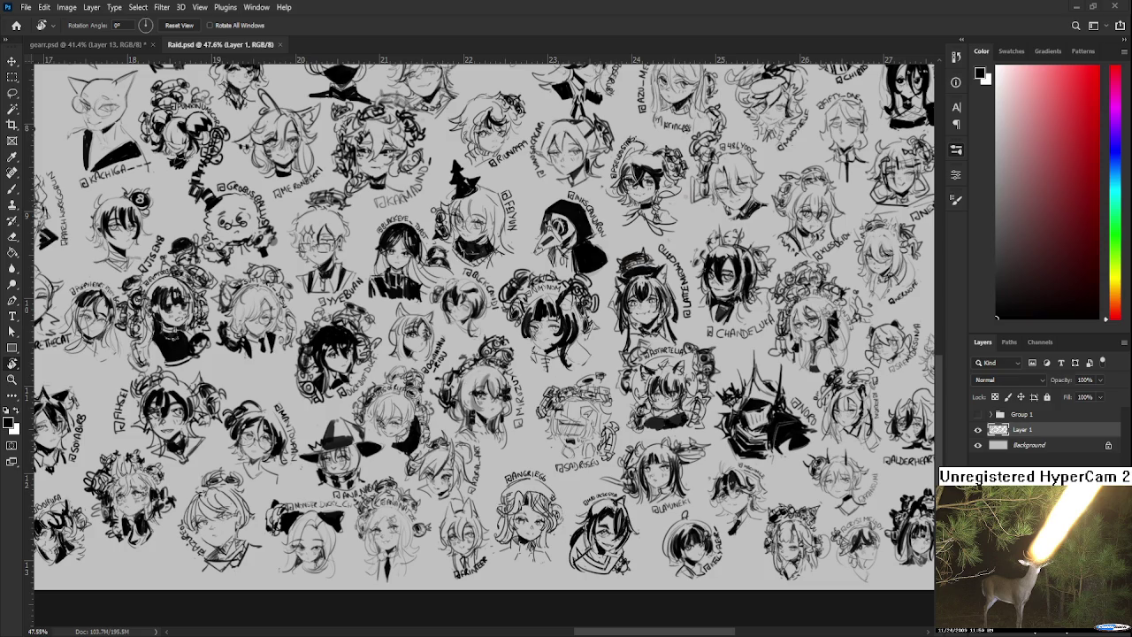
Paste the hooded-figures illustration, scale it to 83.90% and centre it on the sheet
key(ctrl+v)
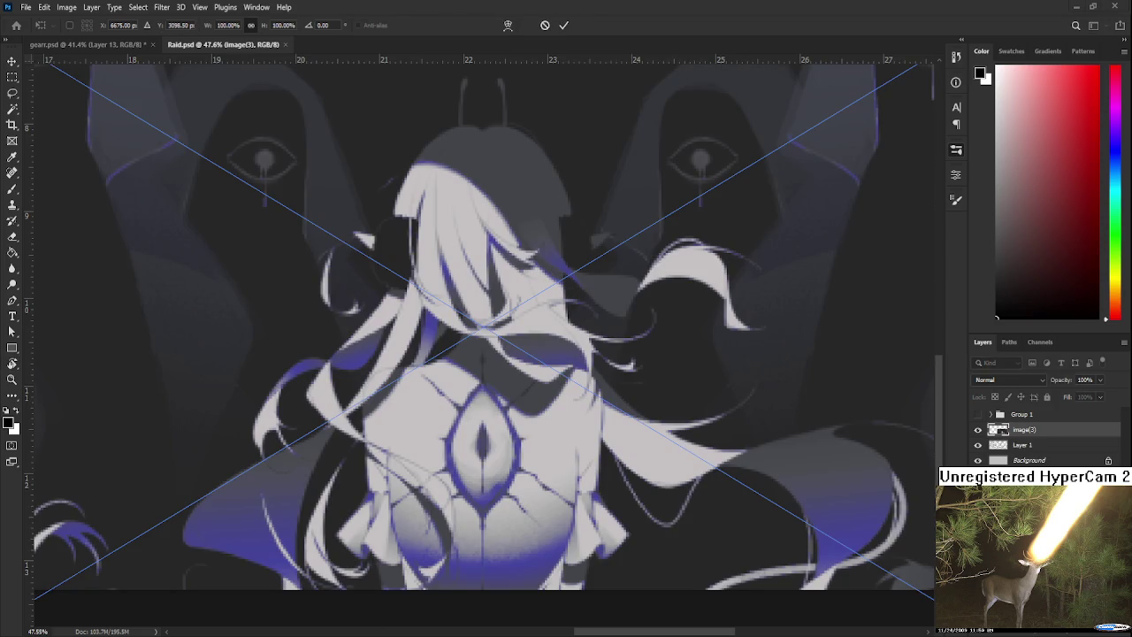
scroll(630, 400, down, 3)
scroll(629, 401, down, 3)
scroll(630, 401, down, 3)
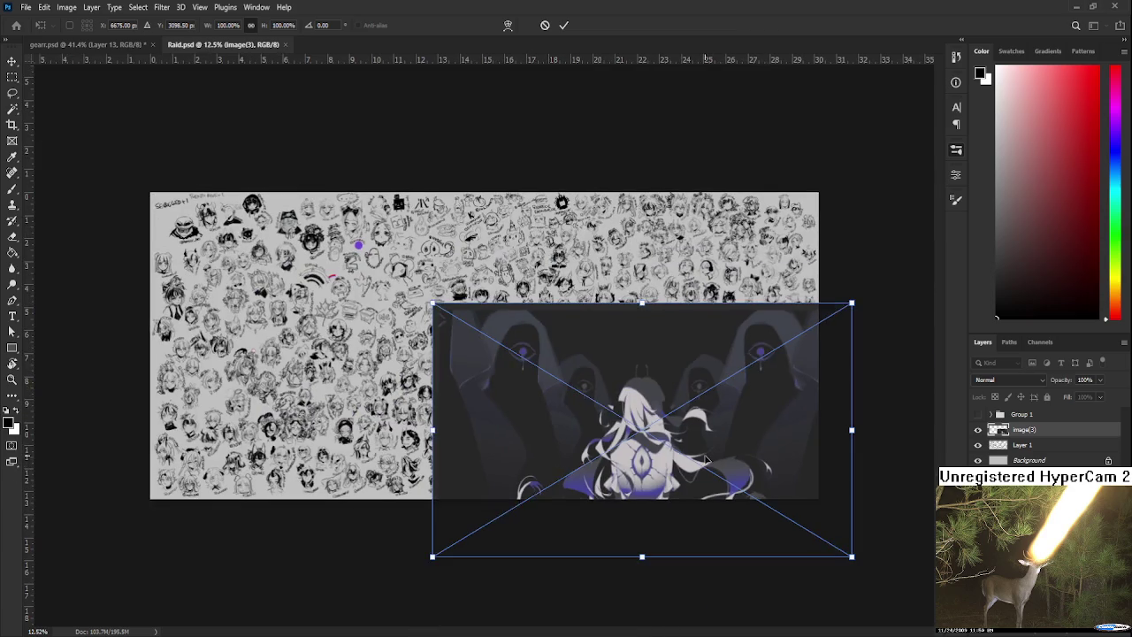
drag(630, 400, 578, 353)
drag(758, 462, 697, 430)
drag(619, 359, 615, 390)
key(Return)
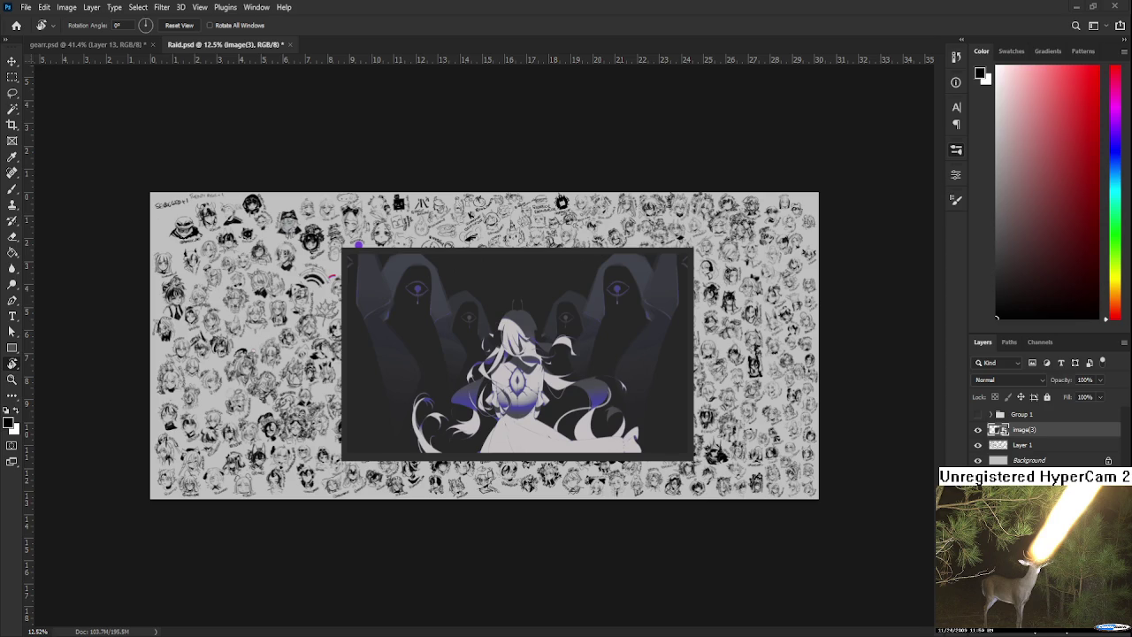
alt+scroll(495, 376, up, 4)
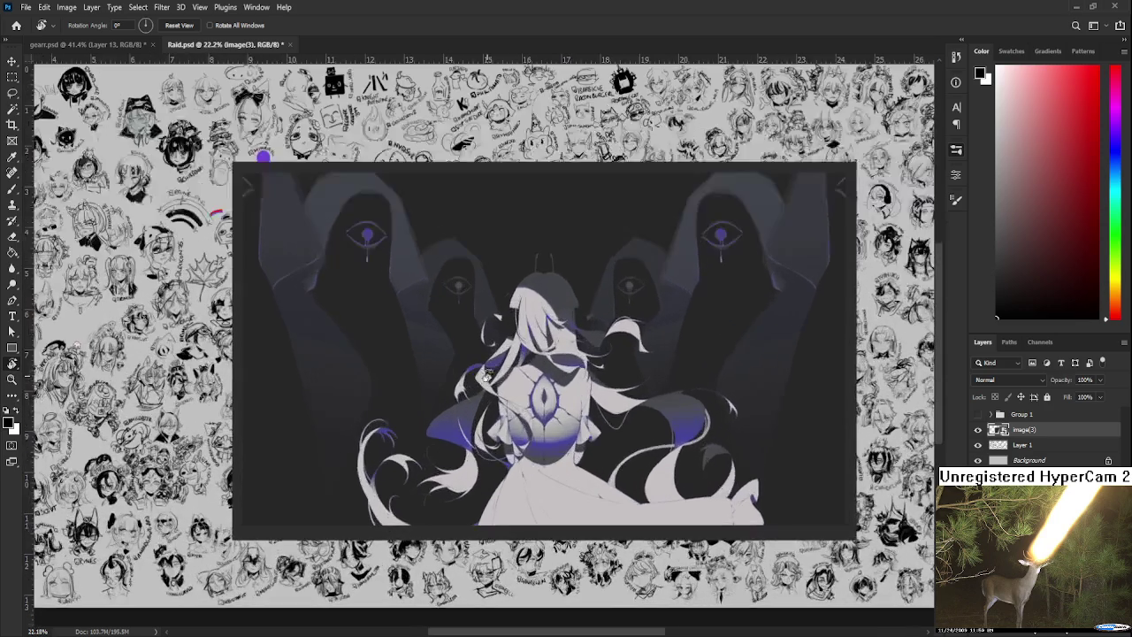
alt+scroll(516, 382, down, 1)
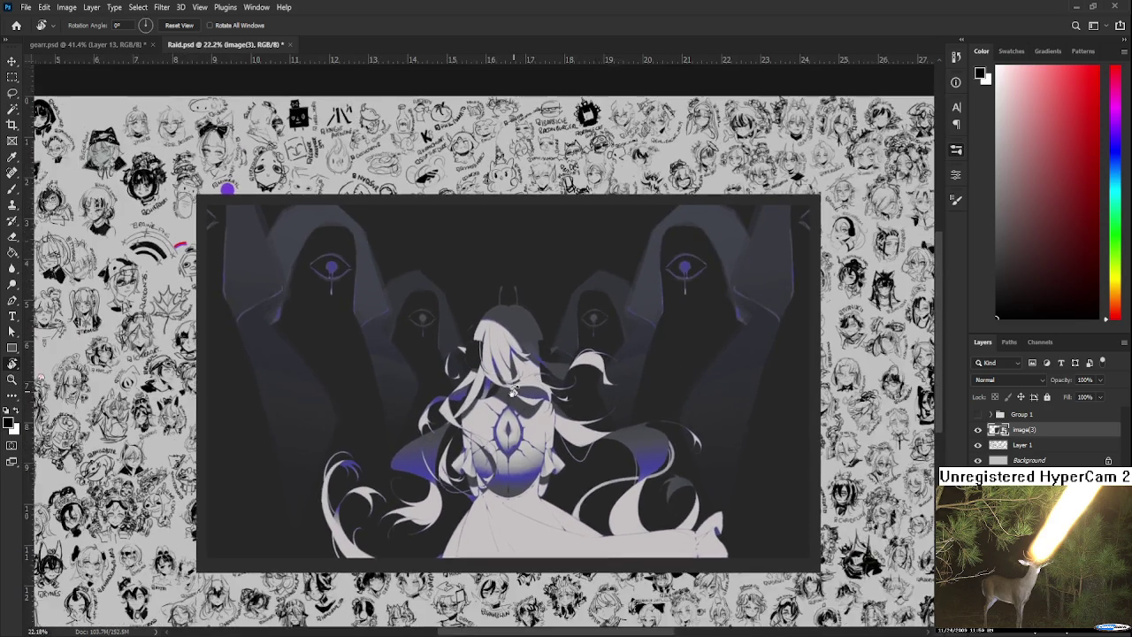
alt+scroll(516, 382, down, 1)
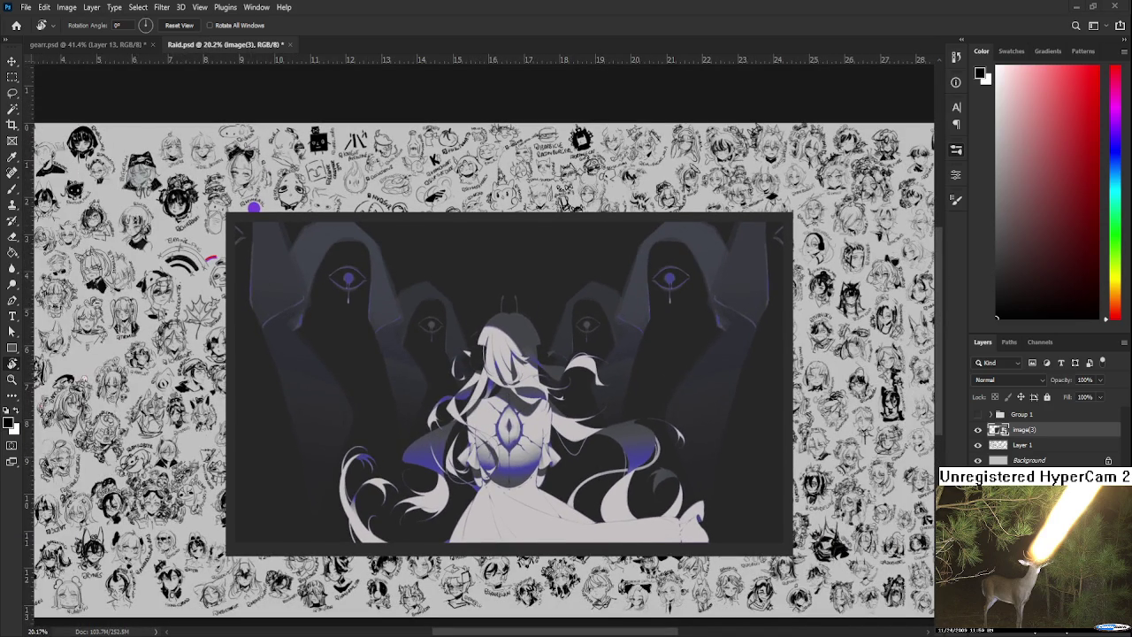
alt+scroll(580, 360, up, 1)
alt+scroll(580, 359, up, 1)
alt+scroll(580, 360, up, 1)
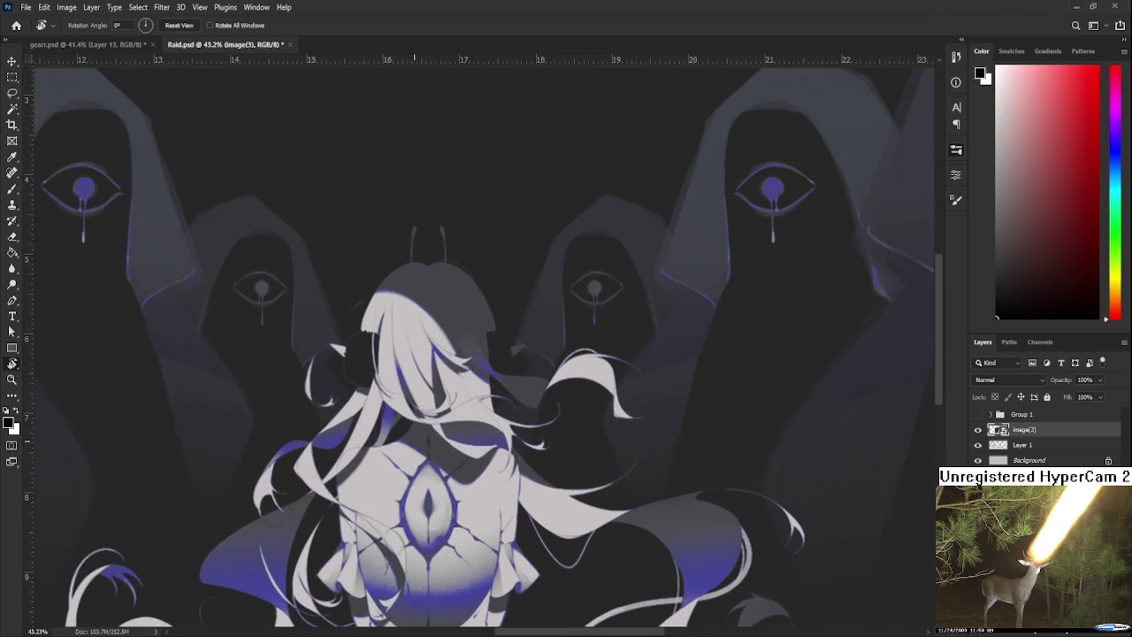
alt+scroll(515, 370, up, 2)
alt+scroll(446, 371, up, 1)
alt+scroll(447, 374, up, 1)
alt+scroll(447, 374, up, 1)
alt+scroll(437, 386, up, 1)
alt+scroll(398, 435, down, 3)
alt+scroll(413, 472, down, 2)
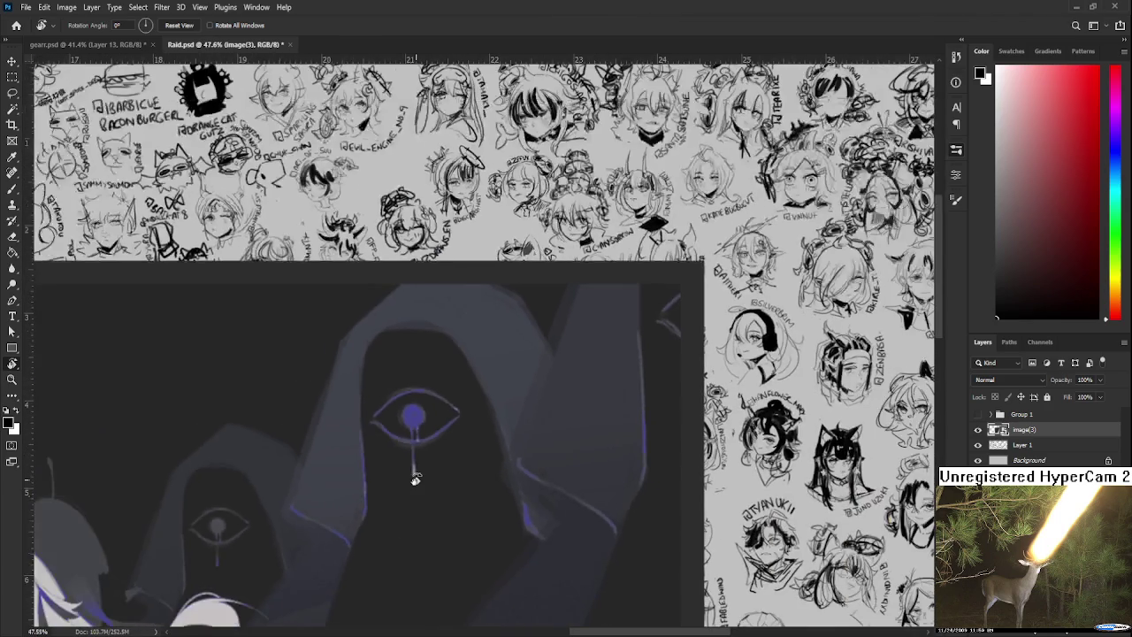
alt+scroll(460, 499, down, 2)
alt+scroll(505, 519, down, 2)
alt+scroll(499, 531, down, 1)
alt+scroll(497, 555, down, 1)
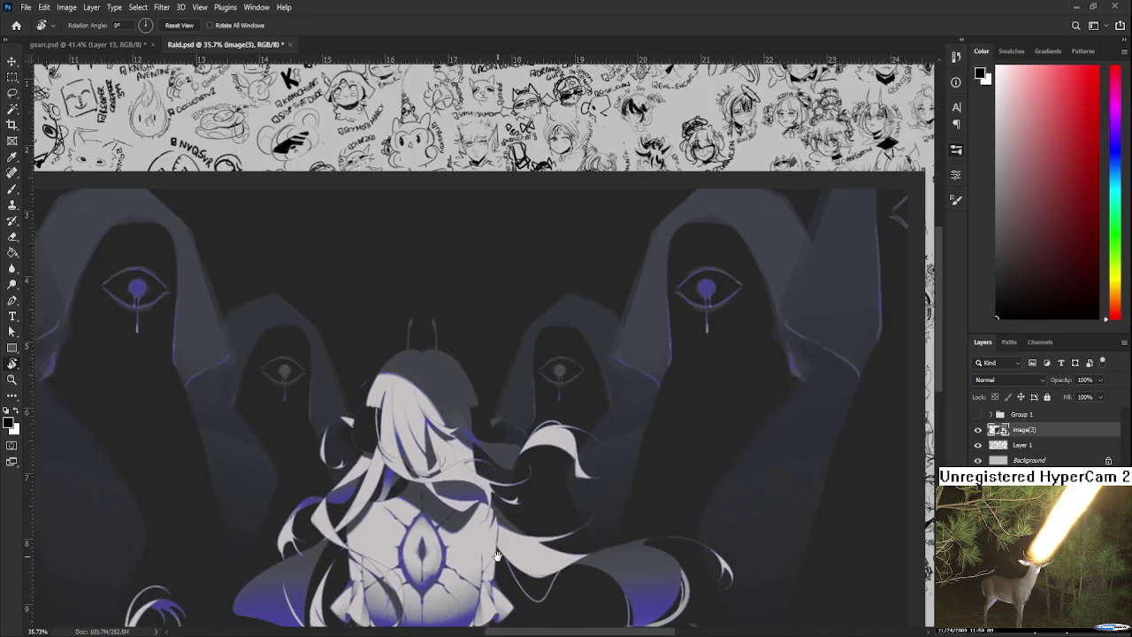
drag(497, 555, 425, 363)
alt+scroll(495, 425, up, 1)
alt+scroll(504, 441, up, 1)
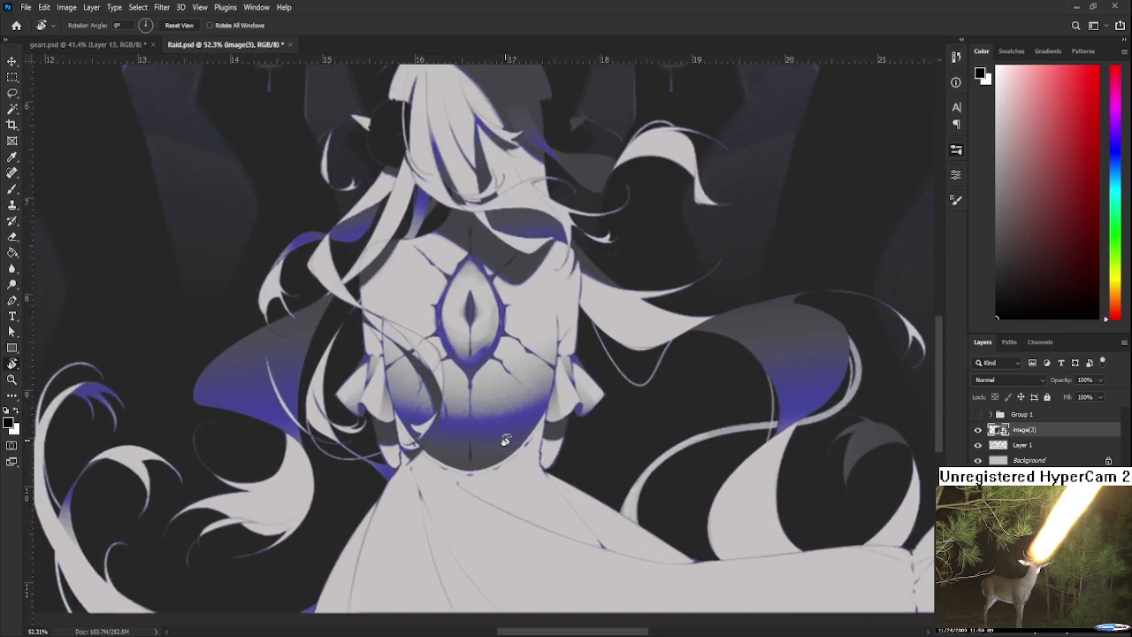
alt+scroll(505, 440, up, 1)
alt+scroll(500, 439, up, 1)
alt+scroll(490, 447, up, 1)
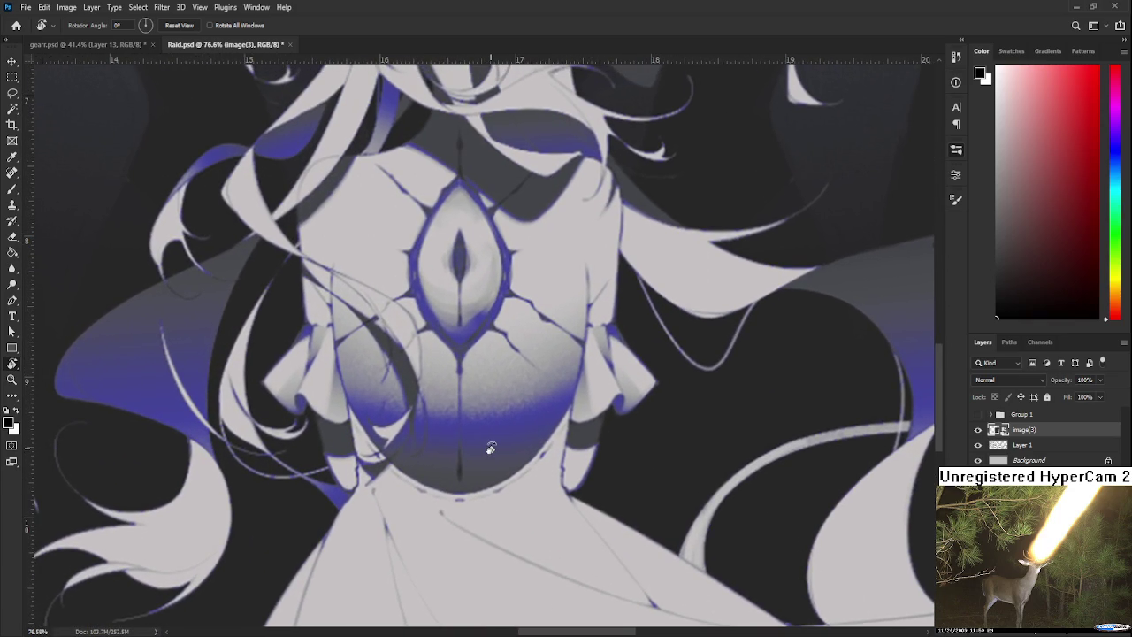
alt+scroll(491, 448, down, 2)
alt+scroll(492, 458, down, 2)
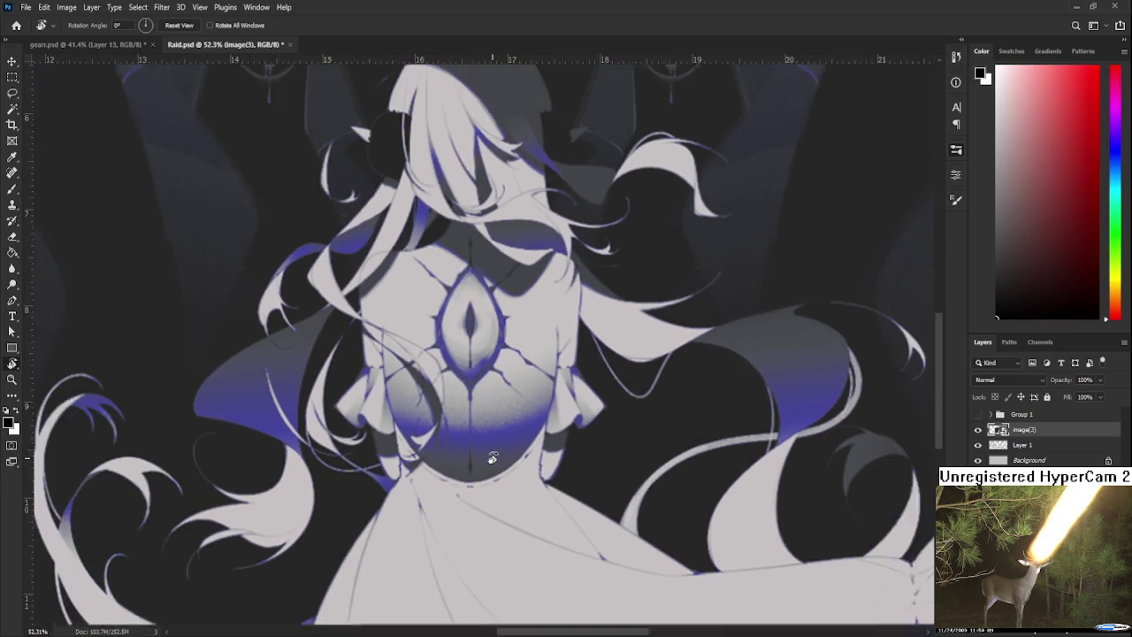
alt+scroll(478, 453, down, 2)
alt+scroll(460, 449, down, 1)
alt+scroll(443, 447, up, 2)
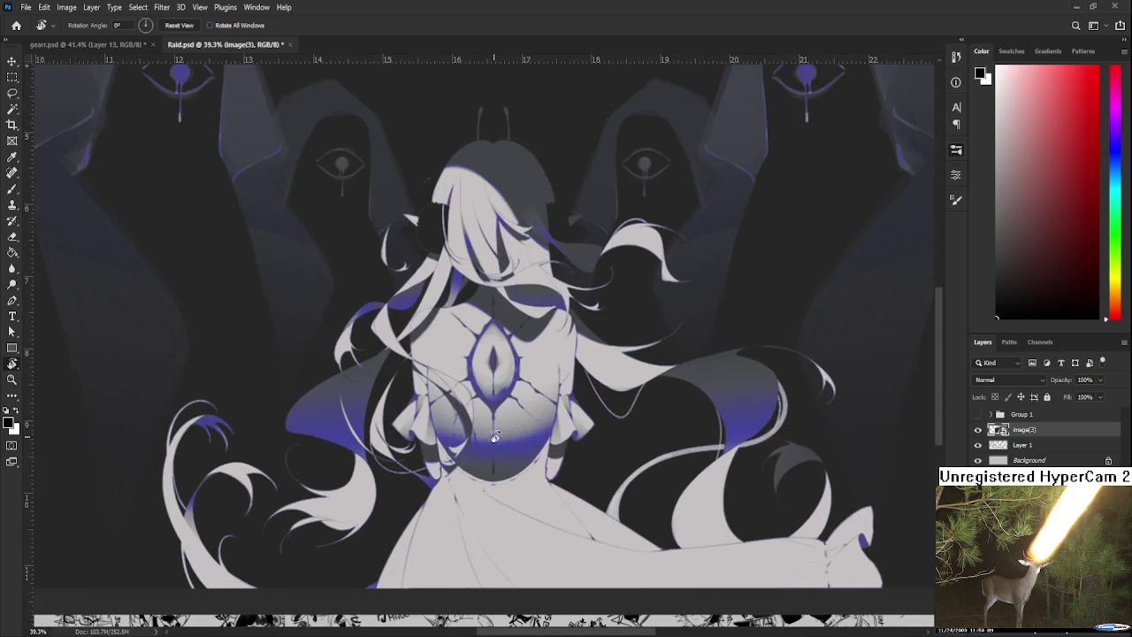
scroll(531, 424, up, 2)
alt+scroll(531, 424, down, 1)
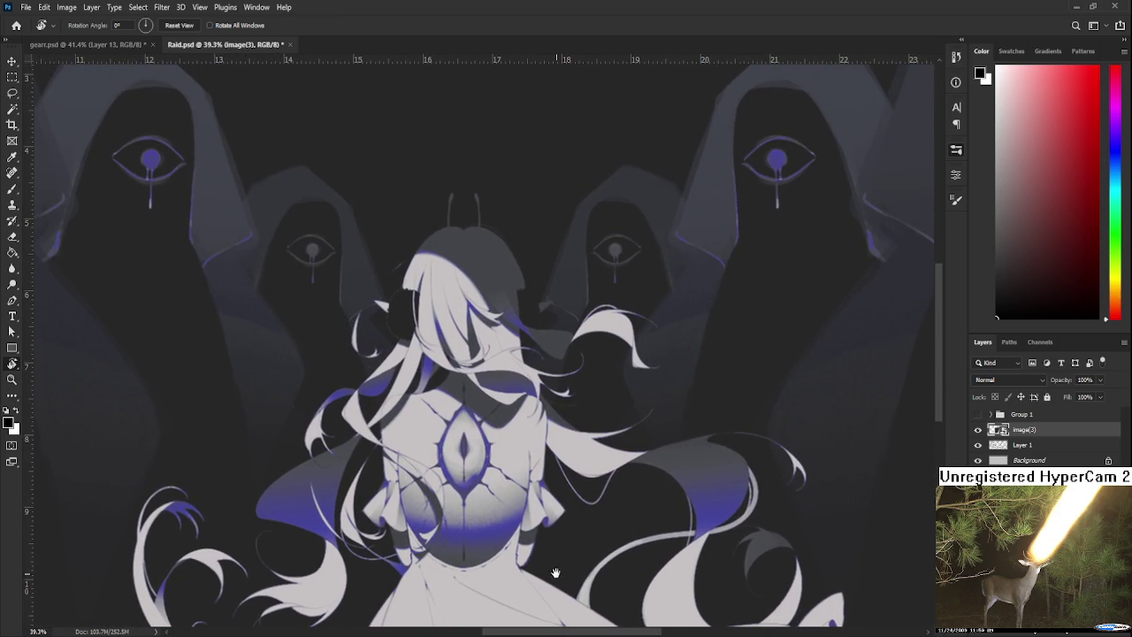
drag(528, 564, 552, 534)
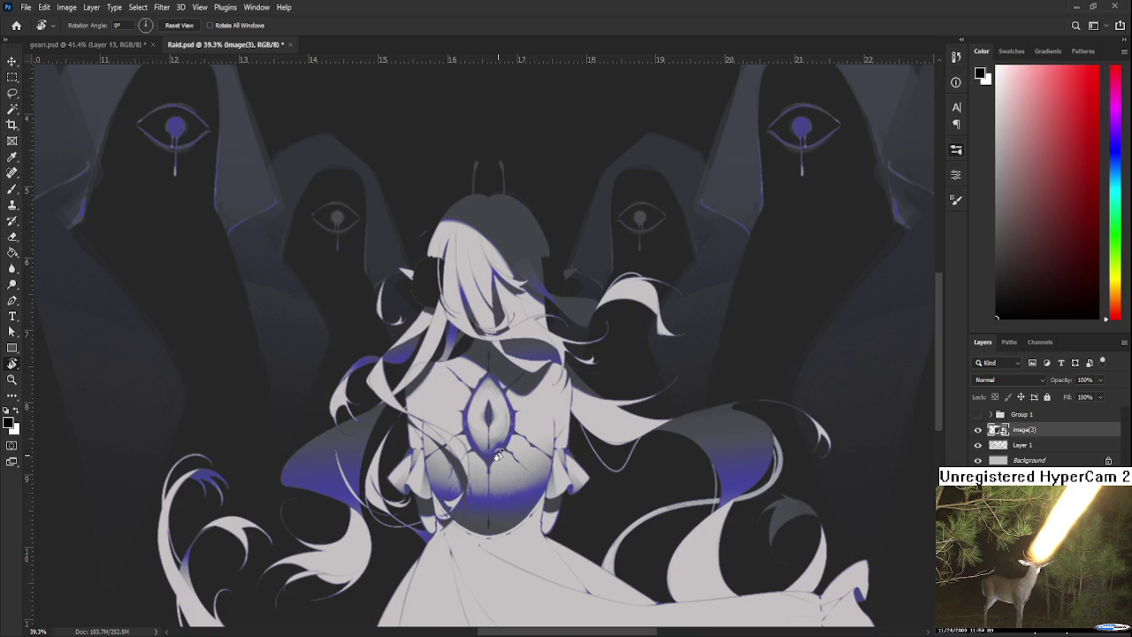
scroll(497, 458, down, 2)
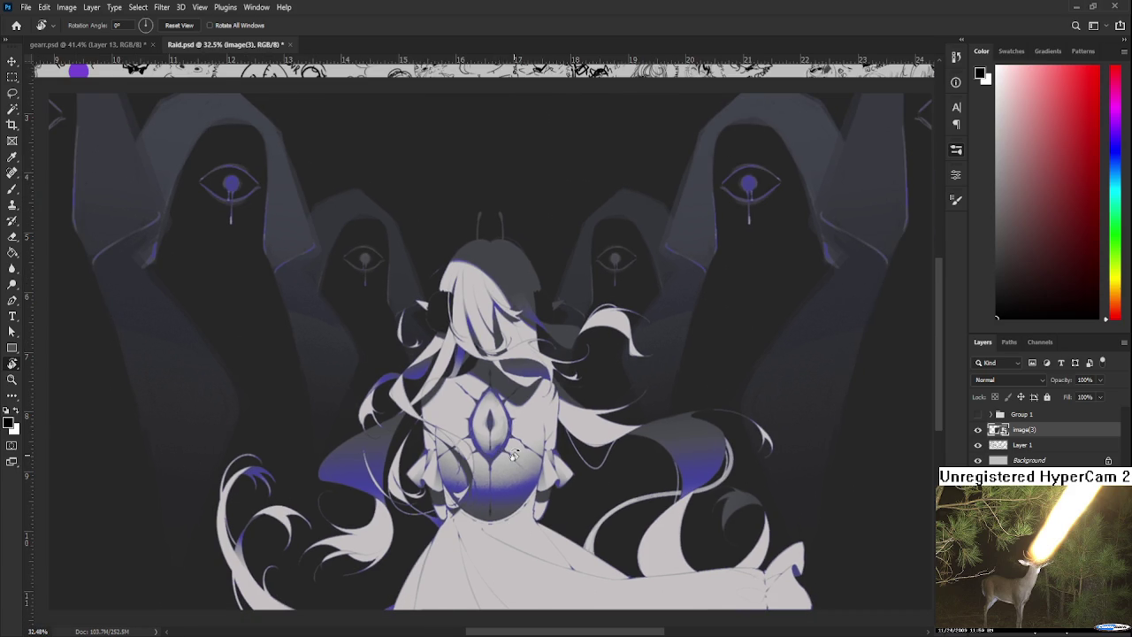
scroll(513, 456, down, 2)
scroll(513, 456, down, 1)
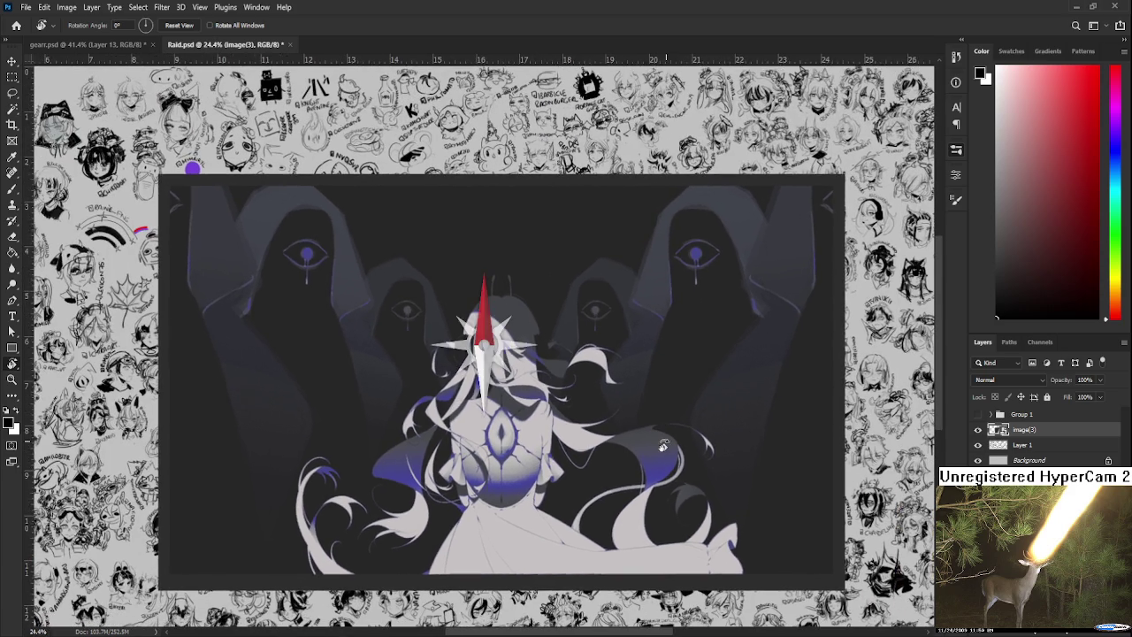
scroll(663, 446, up, 1)
scroll(637, 451, up, 1)
scroll(611, 460, up, 1)
scroll(589, 466, up, 1)
mouse_move(588, 466)
mouse_down()
mouse_move(720, 475)
mouse_move(416, 510)
mouse_up()
scroll(526, 515, up, 1)
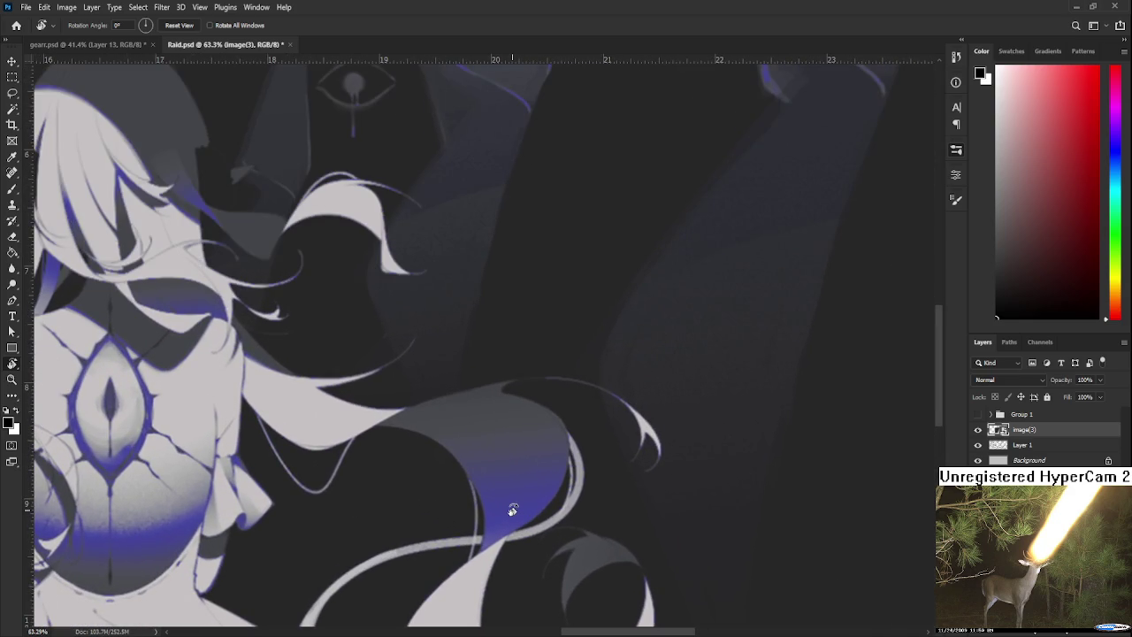
scroll(513, 511, down, 1)
scroll(515, 518, down, 1)
scroll(515, 519, down, 1)
mouse_move(519, 506)
mouse_down()
mouse_move(640, 523)
mouse_move(478, 528)
mouse_move(579, 501)
mouse_up()
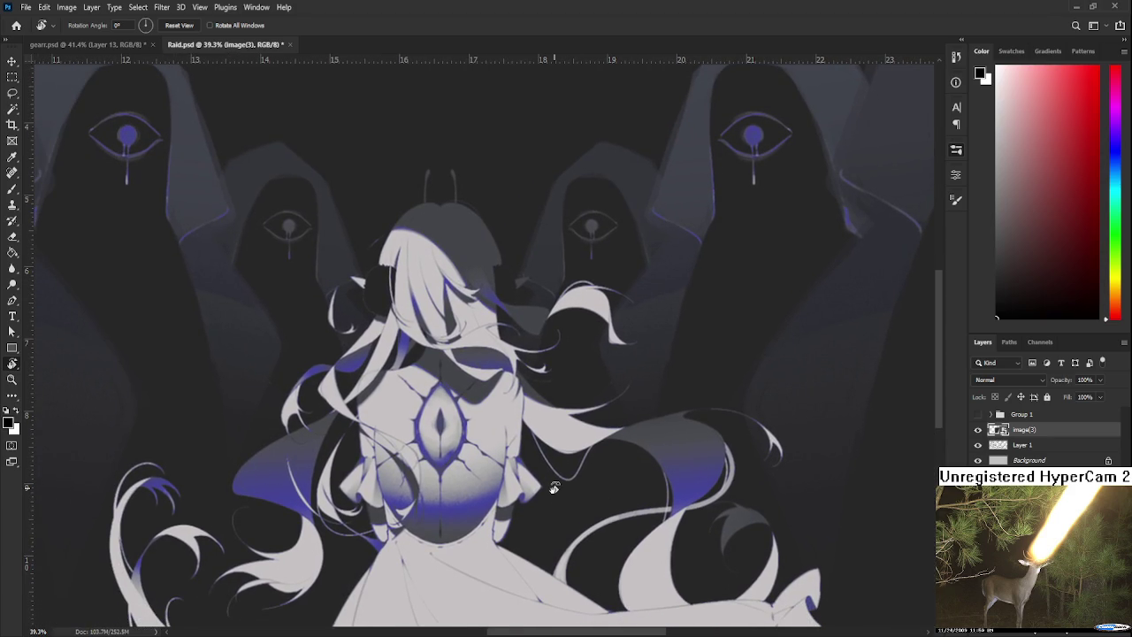
scroll(554, 489, up, 1)
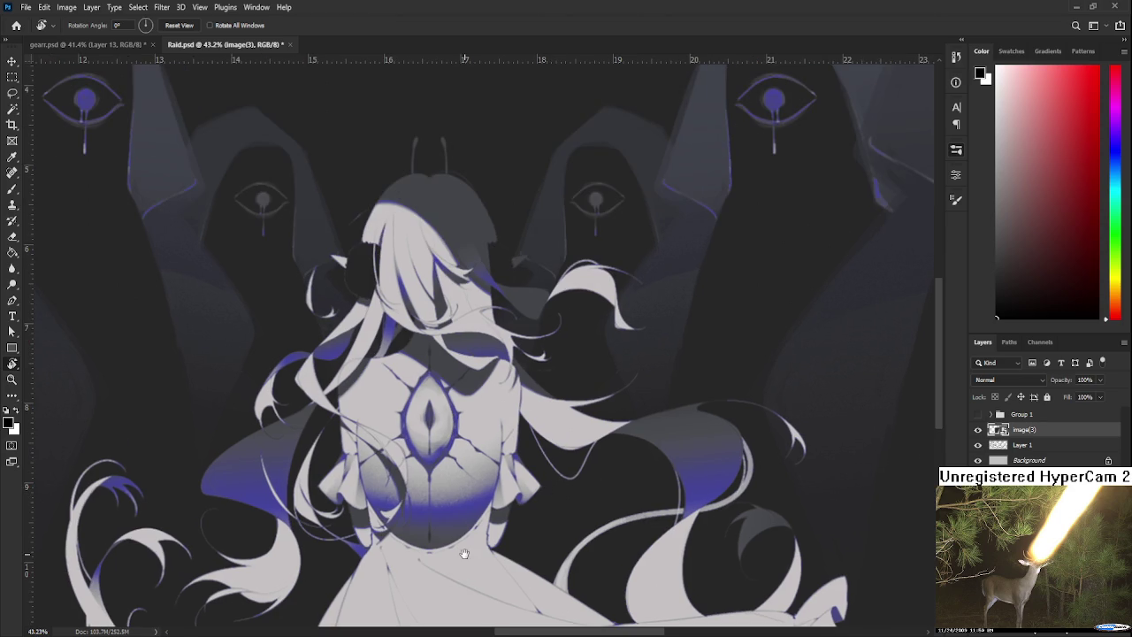
scroll(548, 495, up, 1)
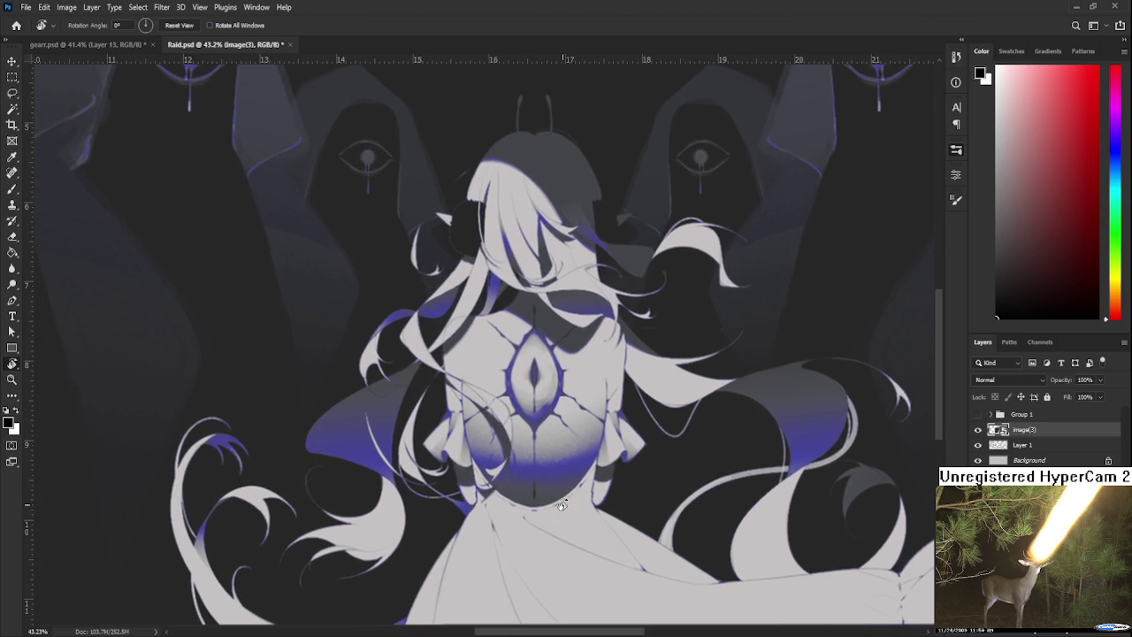
scroll(561, 504, down, 2)
scroll(561, 504, down, 2)
scroll(561, 504, down, 2)
scroll(561, 504, down, 1)
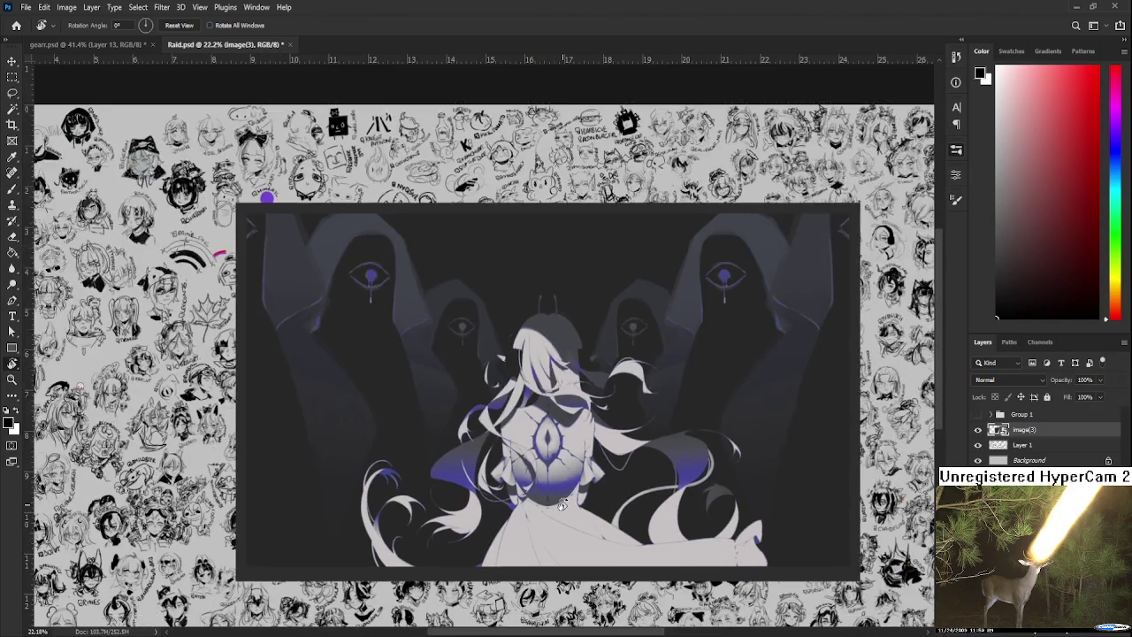
scroll(561, 504, up, 1)
scroll(564, 506, up, 1)
scroll(572, 513, down, 1)
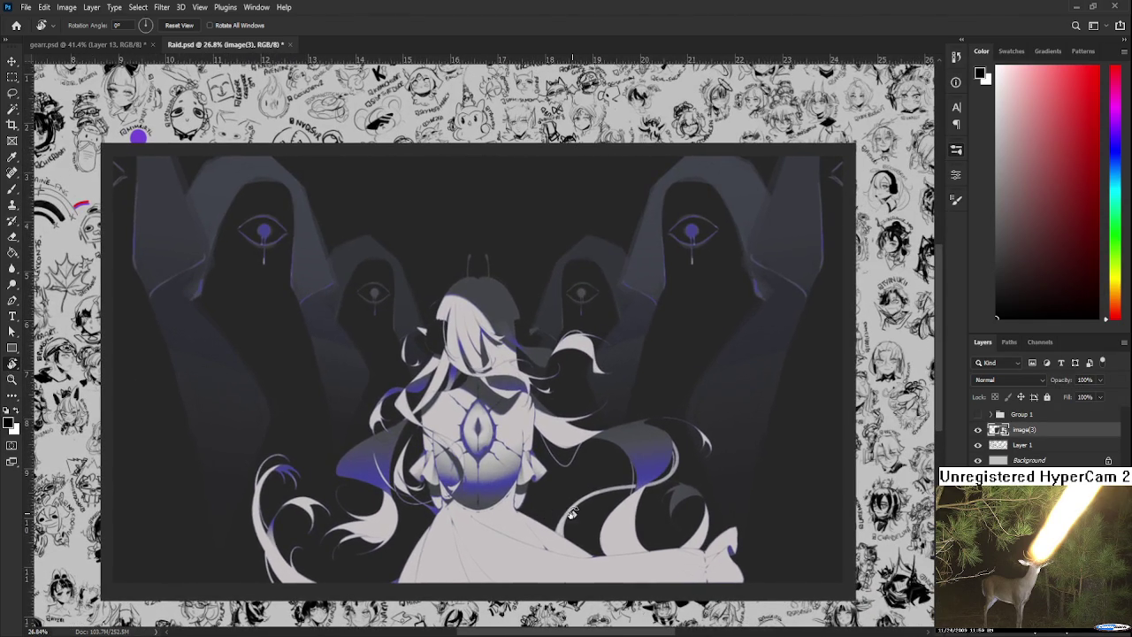
scroll(564, 579, down, 1)
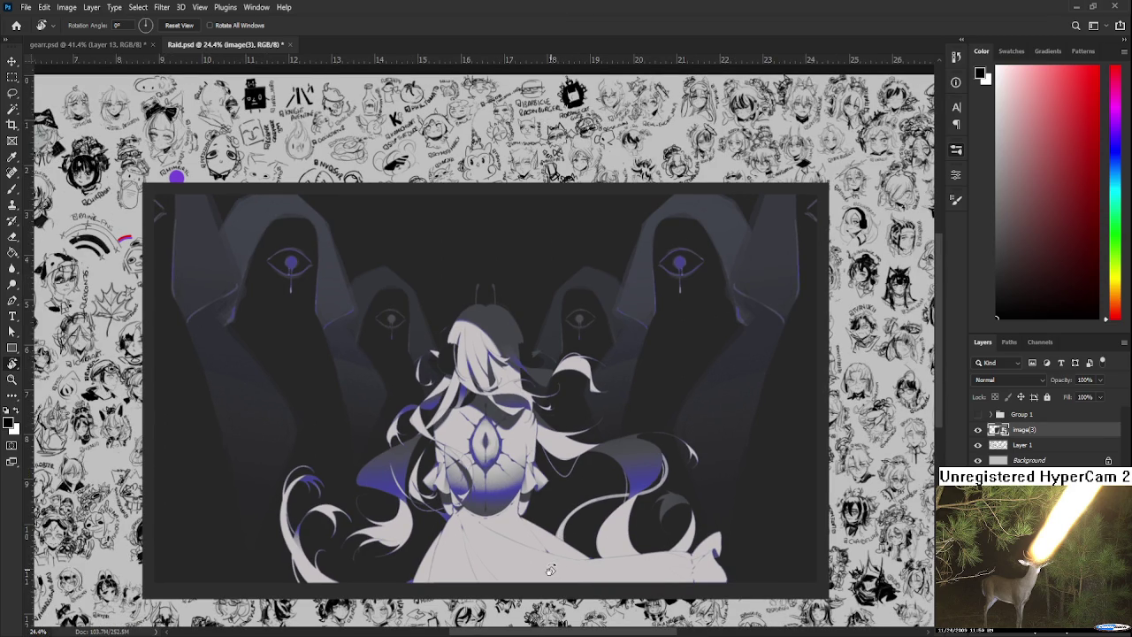
scroll(551, 569, up, 2)
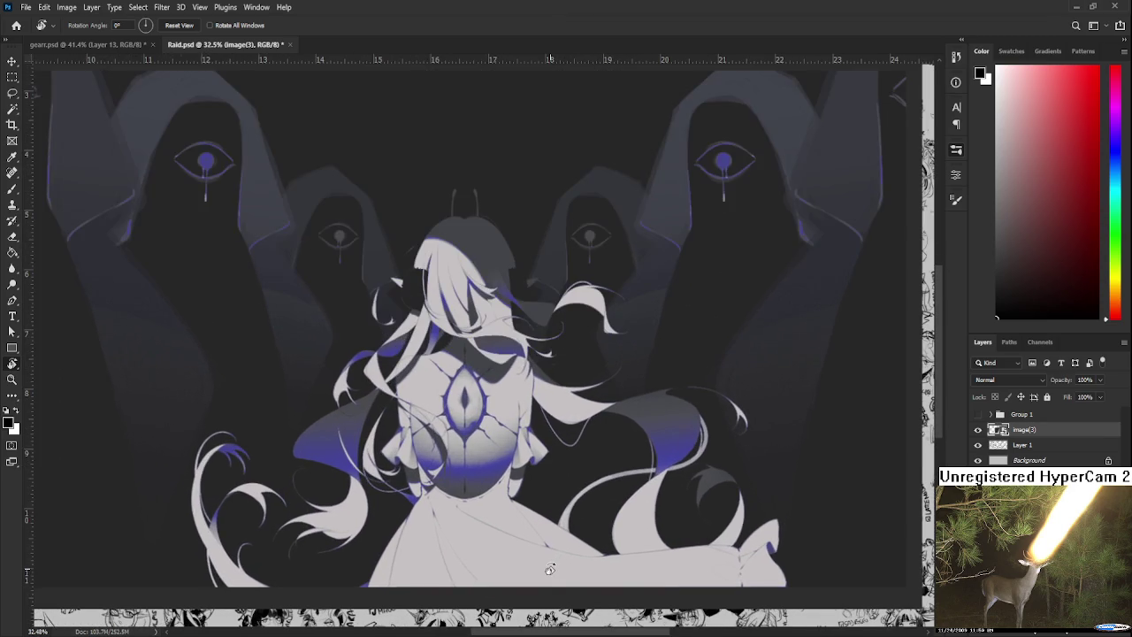
scroll(543, 530, down, 1)
scroll(536, 503, down, 1)
drag(534, 499, 577, 508)
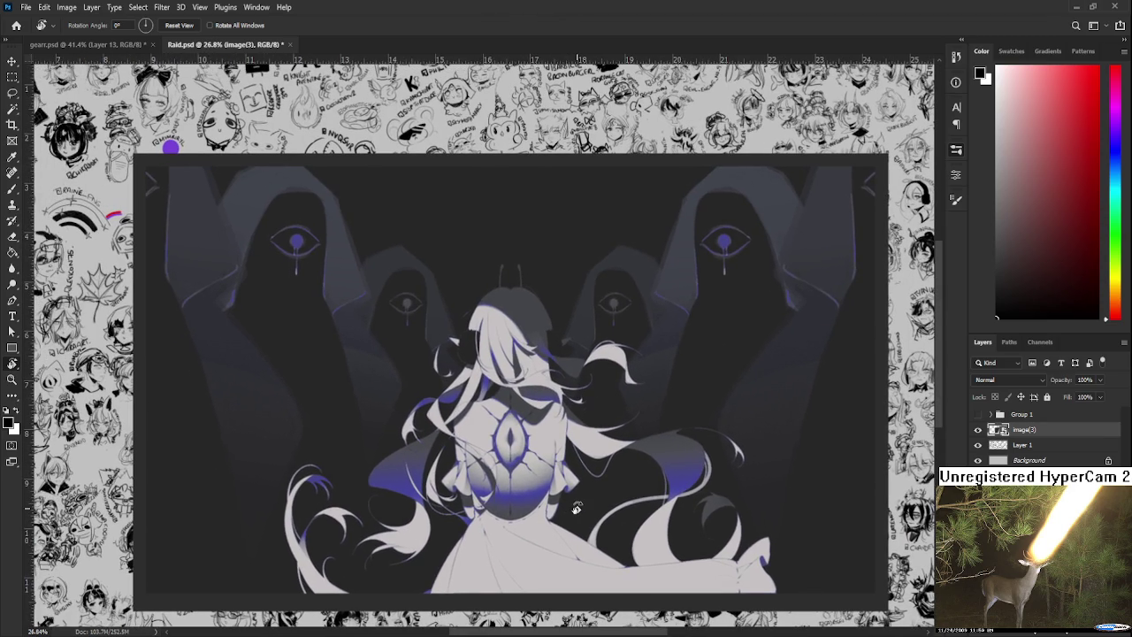
scroll(576, 508, down, 1)
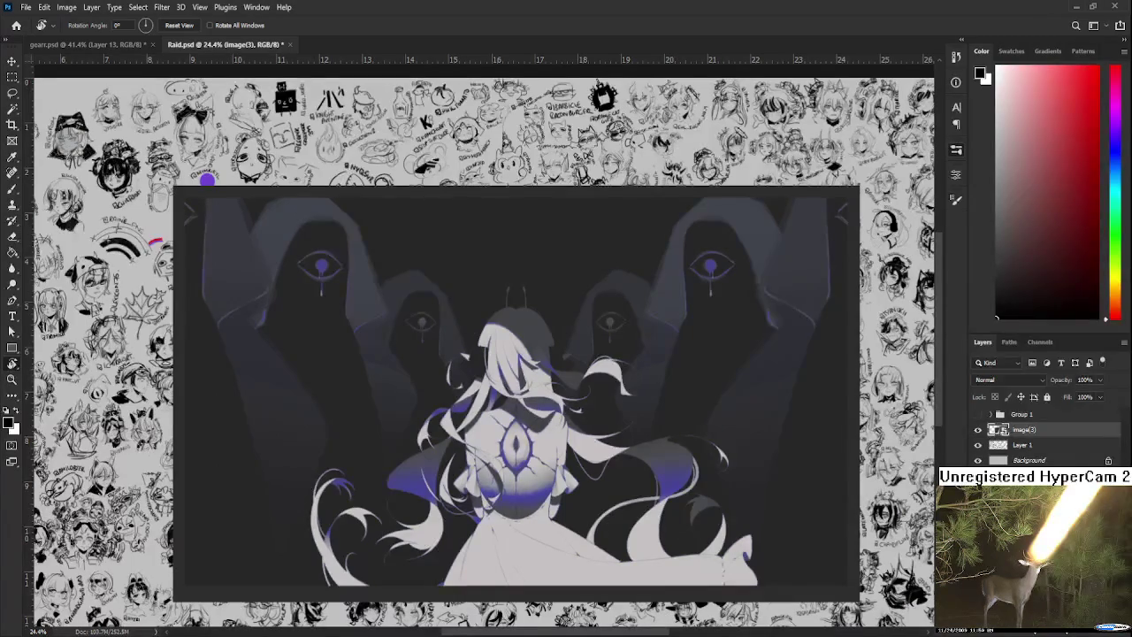
scroll(435, 550, up, 1)
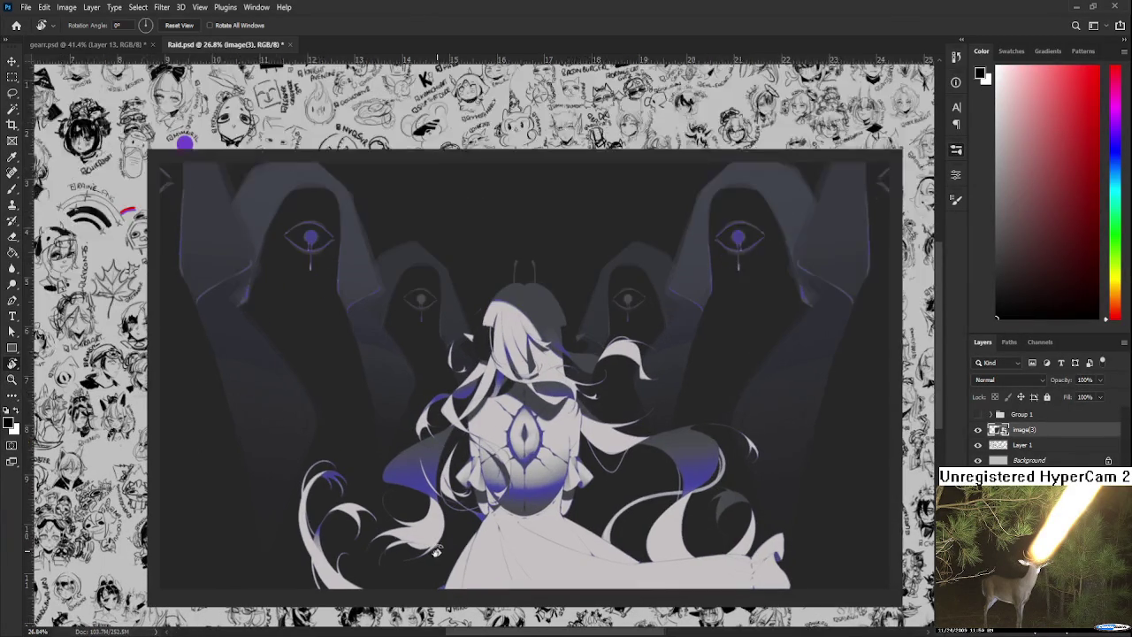
scroll(439, 550, up, 1)
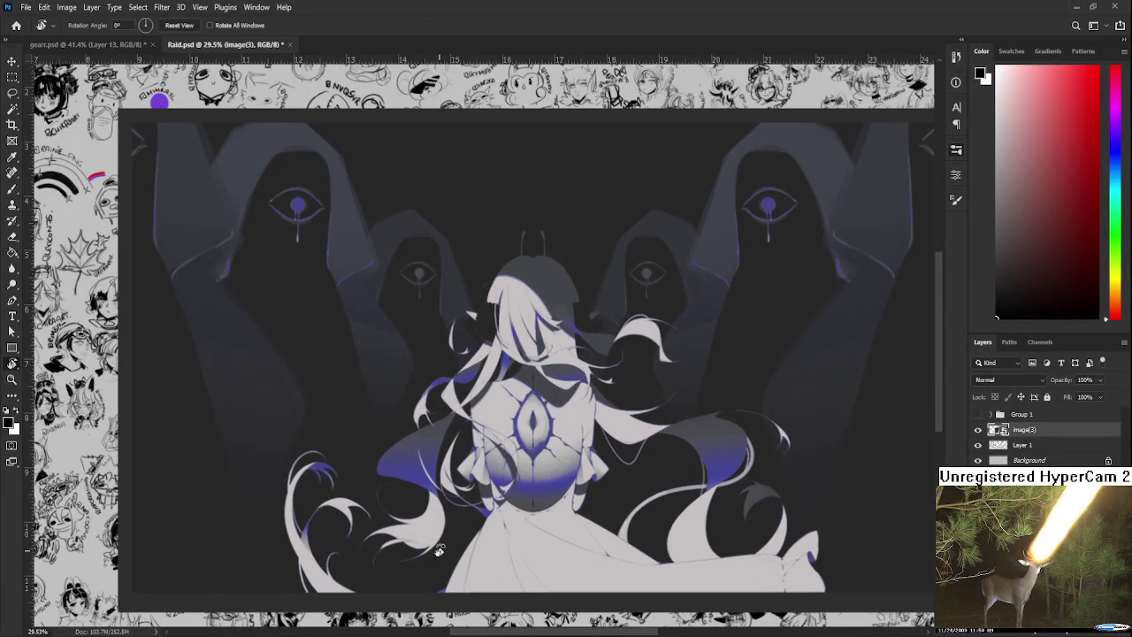
scroll(438, 550, down, 1)
scroll(442, 575, down, 1)
scroll(527, 573, up, 2)
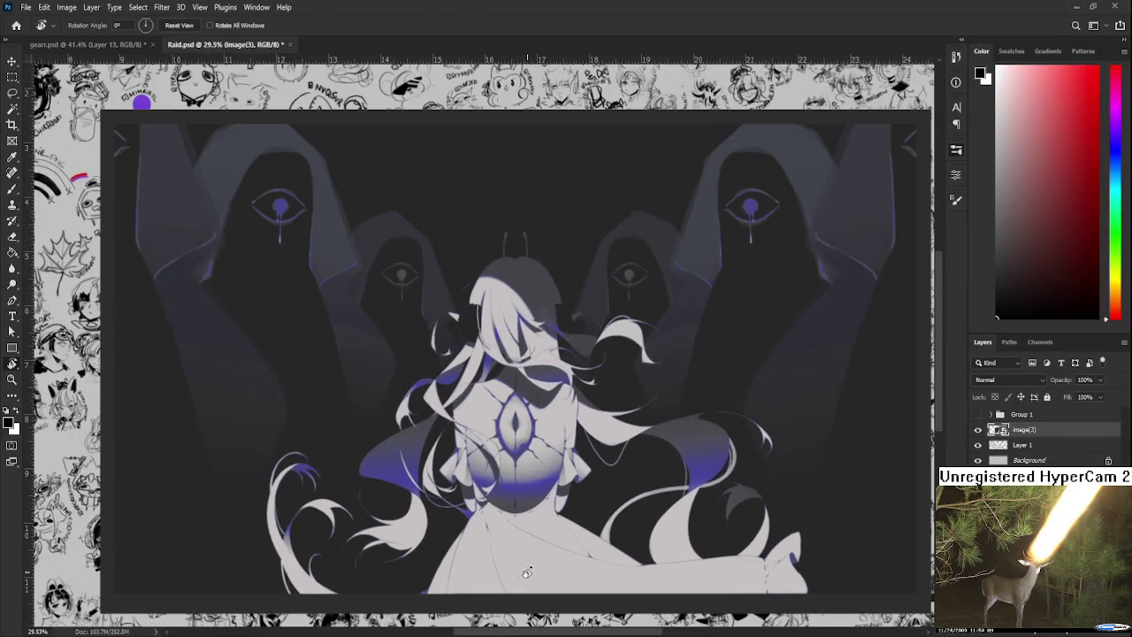
scroll(527, 574, down, 1)
scroll(526, 573, up, 1)
scroll(527, 573, down, 1)
scroll(527, 575, down, 1)
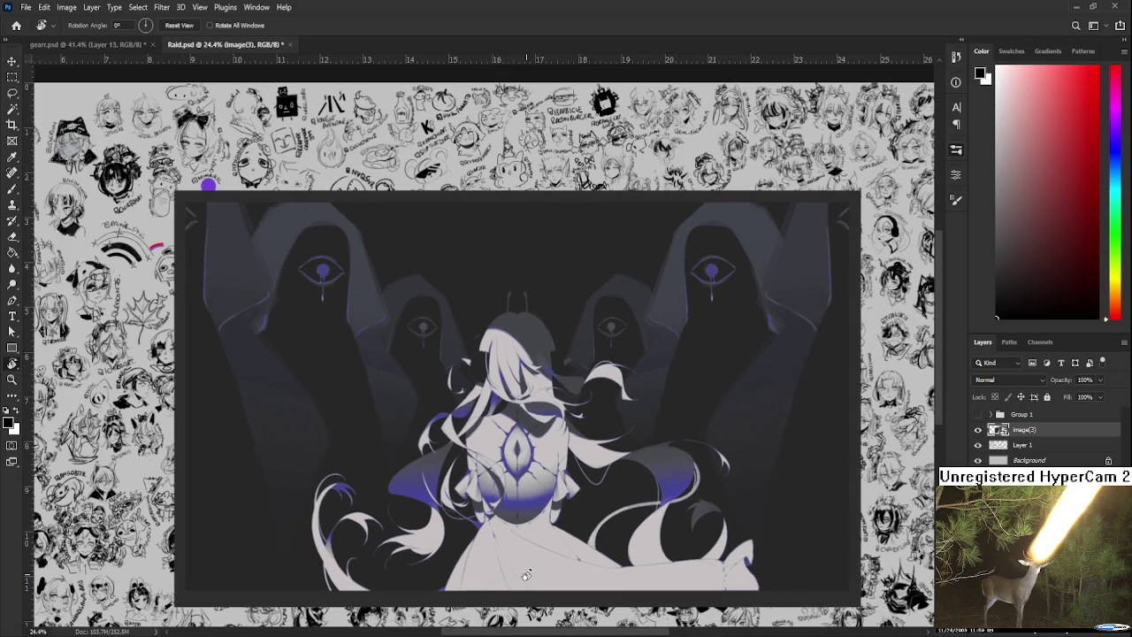
scroll(526, 575, down, 1)
scroll(527, 575, up, 1)
scroll(526, 575, down, 5)
scroll(533, 539, up, 4)
scroll(533, 539, up, 1)
drag(577, 430, 566, 557)
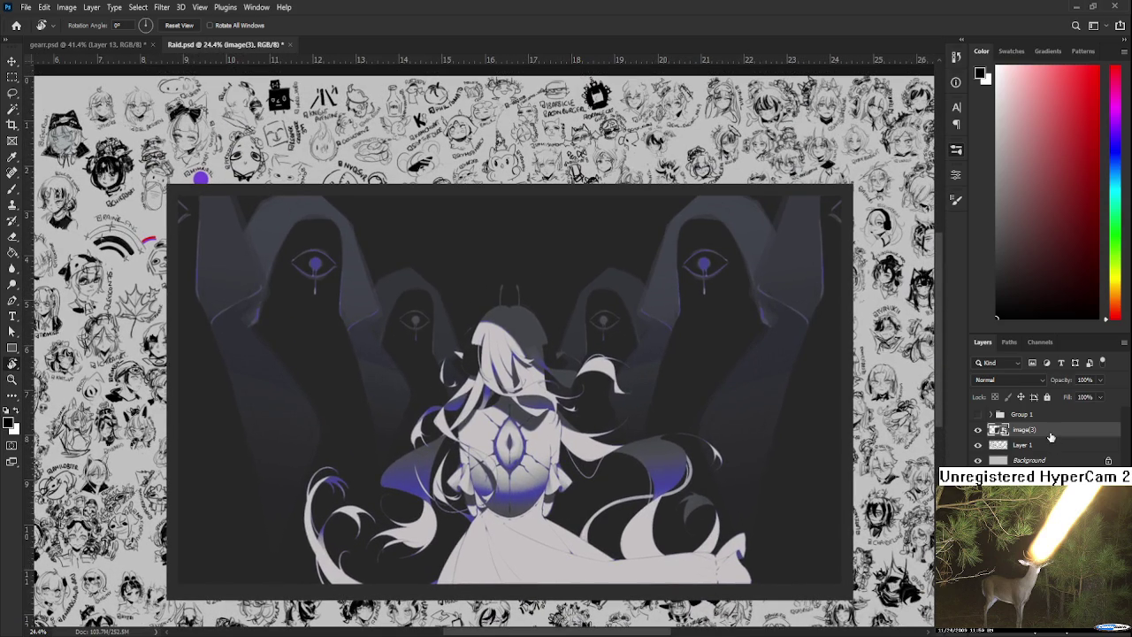
Commit the free transform of the pasted hooded-figures illustration at its final size
key(ctrl+t)
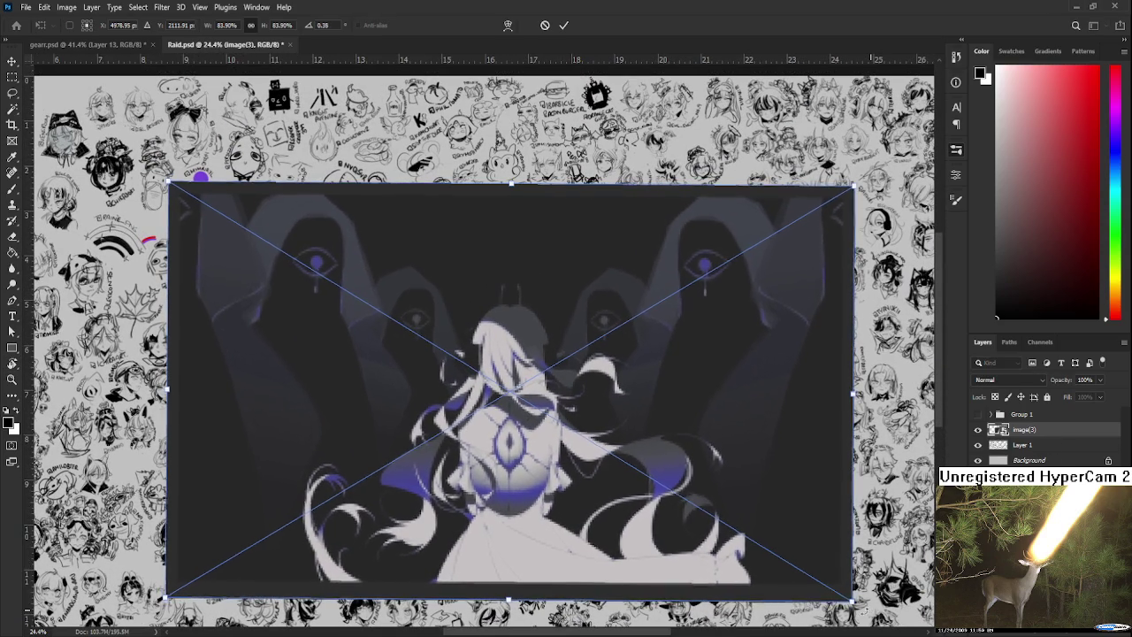
key(Return)
key(r)
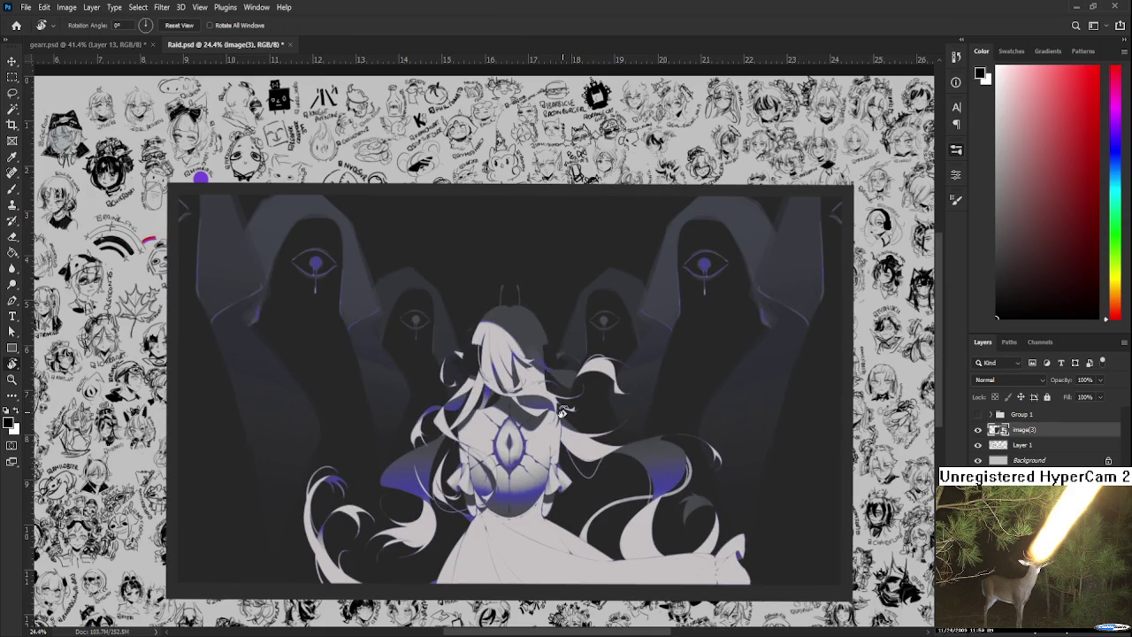
scroll(563, 411, up, 3)
scroll(563, 411, down, 2)
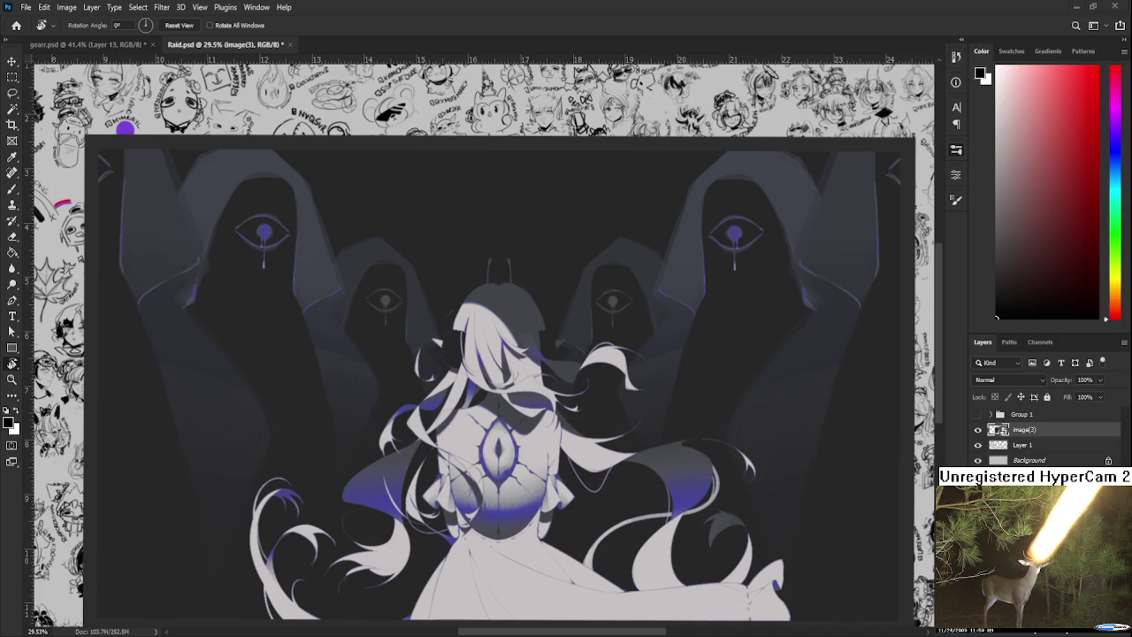
Zoom in and out to check the illustration's placement, then paste the yellow sketch page
scroll(476, 566, down, 2)
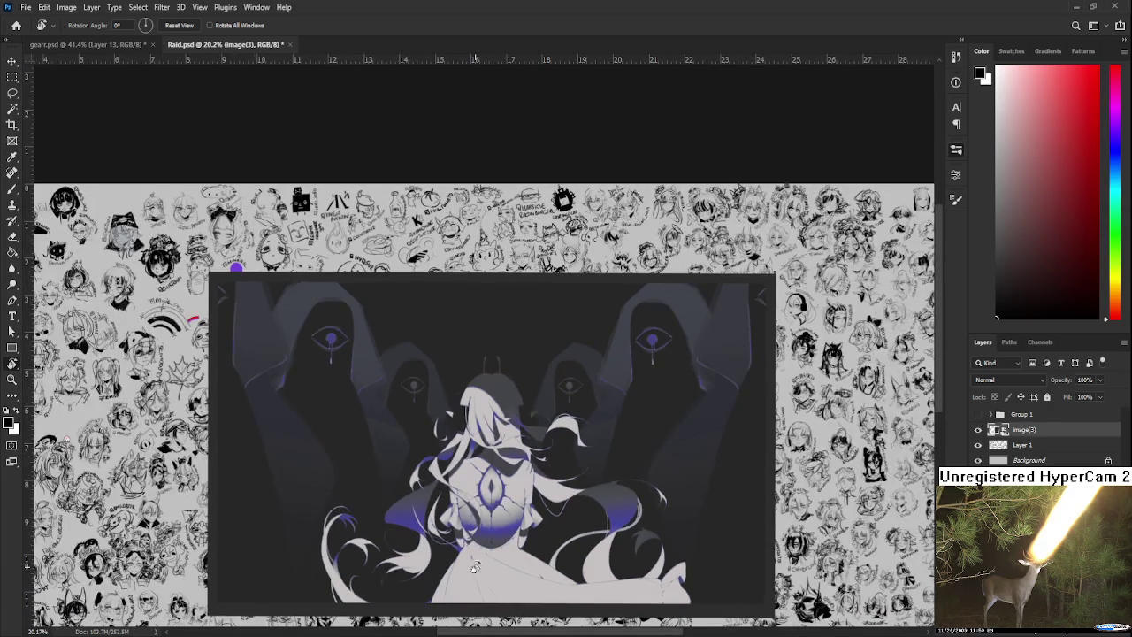
scroll(474, 567, up, 2)
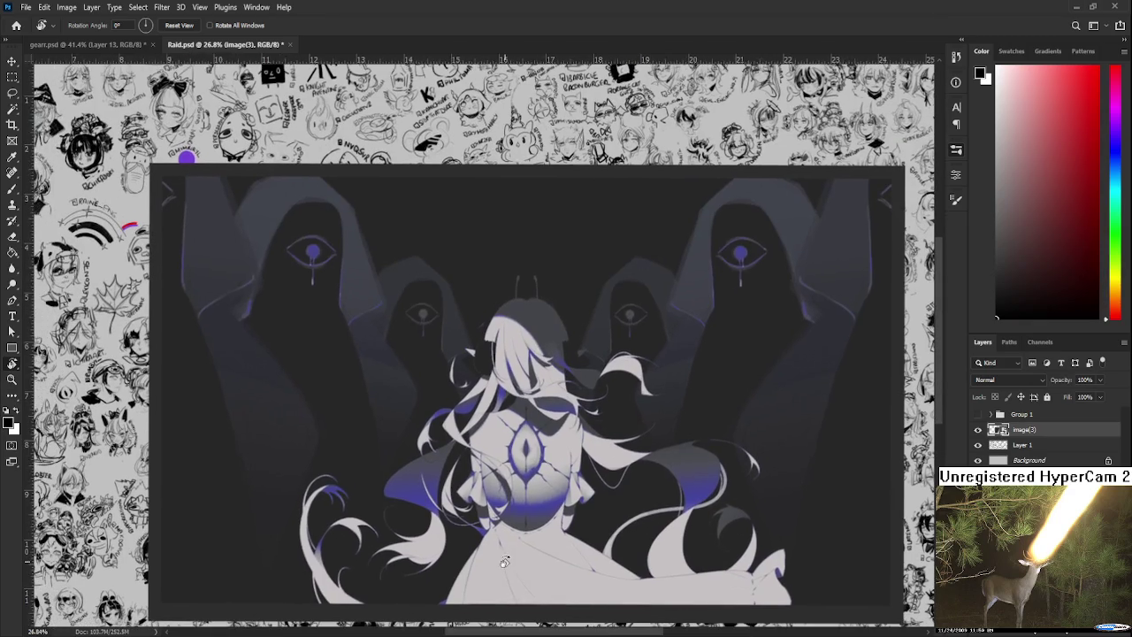
scroll(505, 561, down, 1)
scroll(505, 561, down, 1)
scroll(505, 561, up, 1)
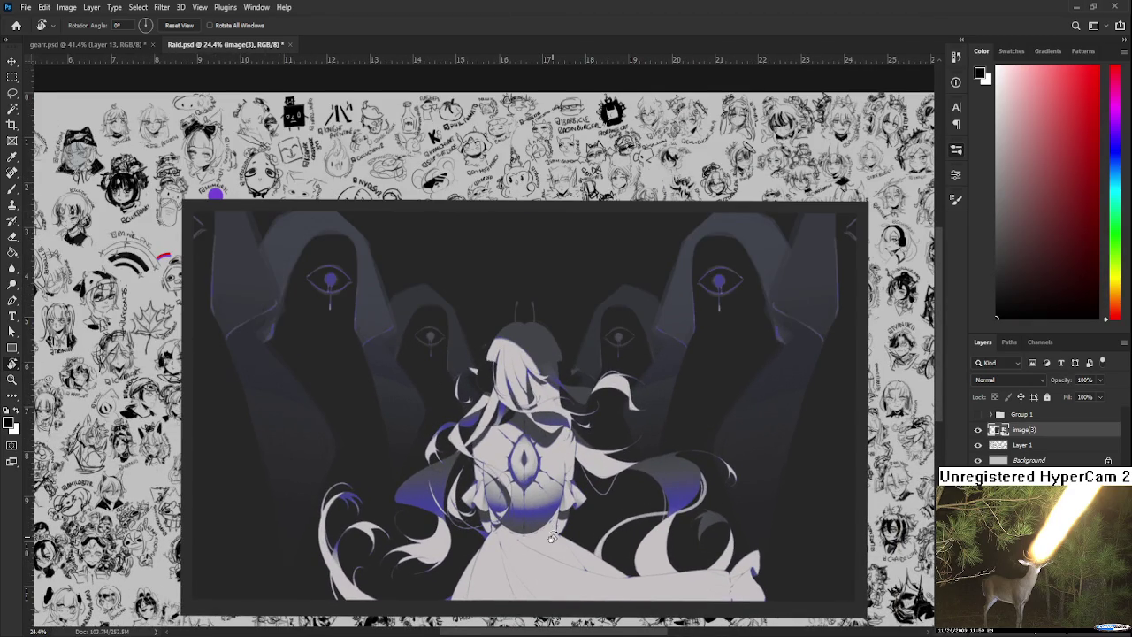
scroll(553, 529, down, 1)
scroll(558, 532, up, 1)
scroll(559, 530, up, 1)
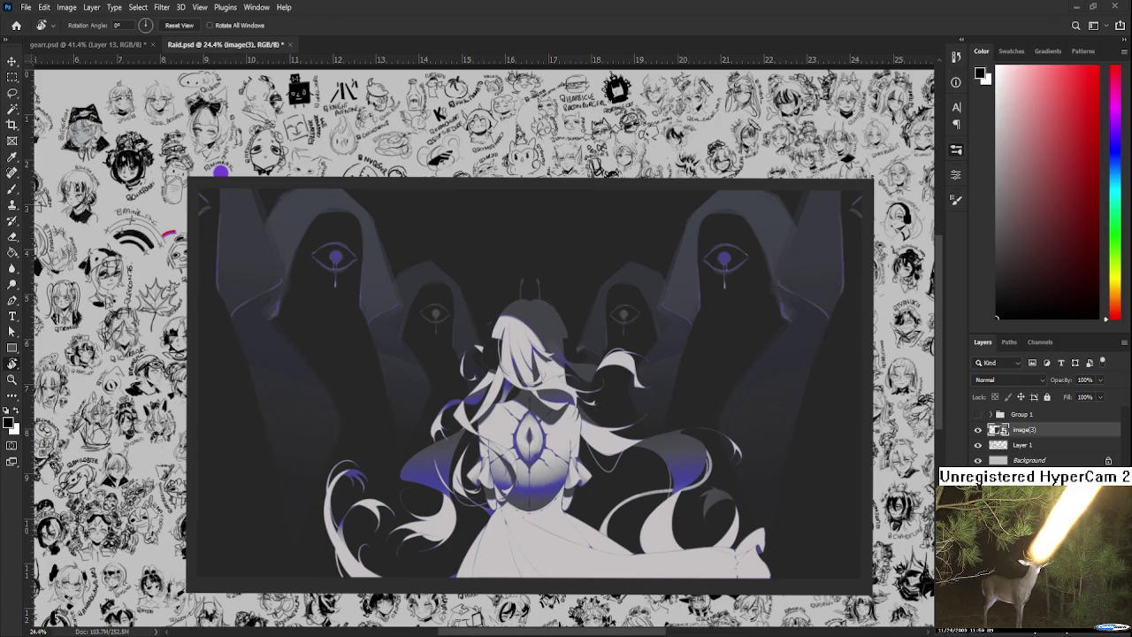
key(ctrl+v)
Place the yellow sketch page left of the dark illustration and pan across both images
drag(536, 433, 367, 435)
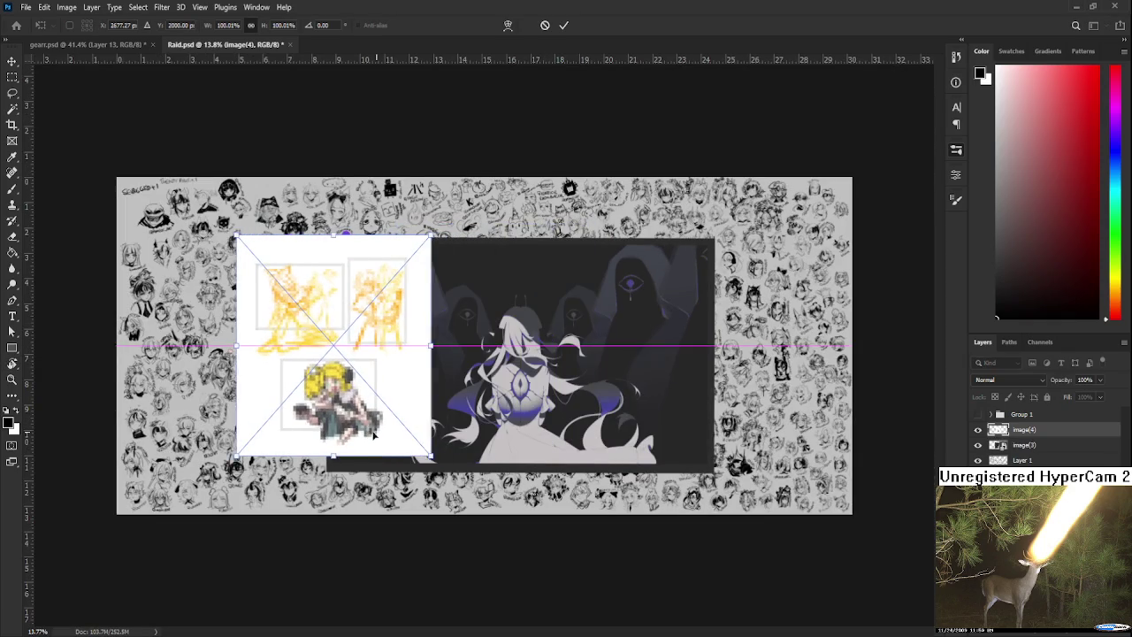
key(Return)
scroll(367, 435, up, 2)
scroll(380, 435, up, 3)
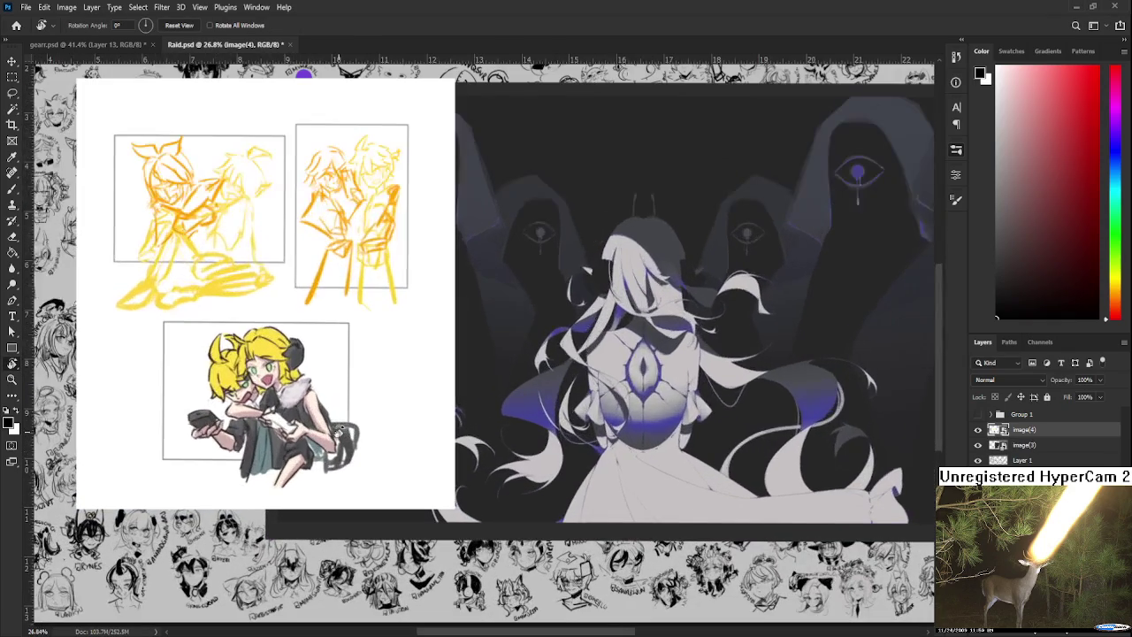
drag(385, 436, 491, 464)
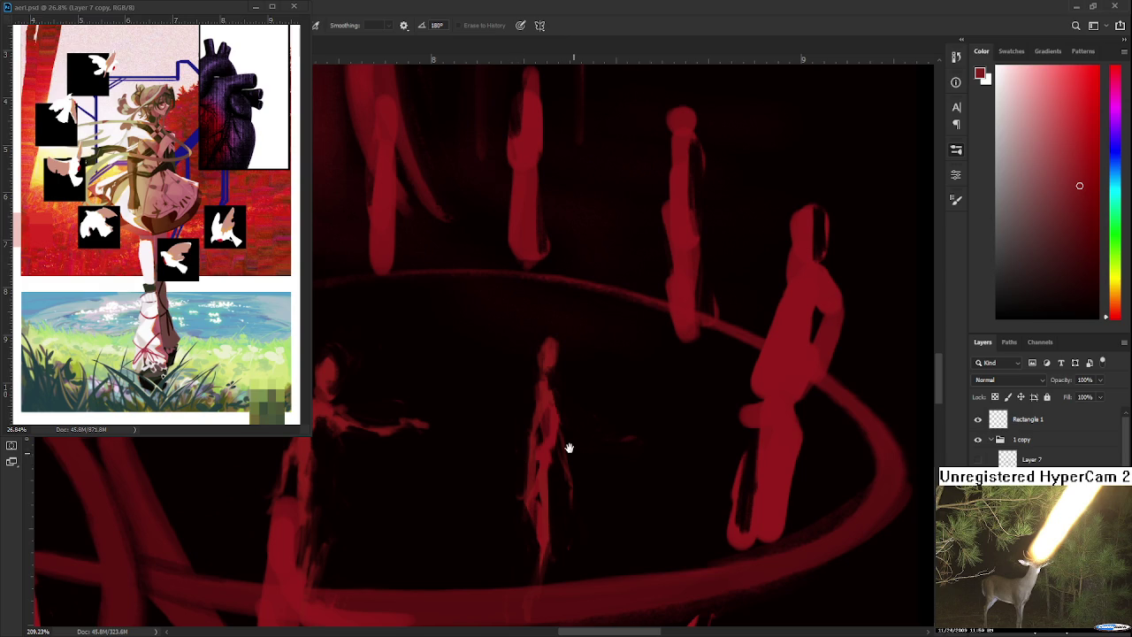
Erase the lower part of the thin red figure's stroke inside the ring
scroll(533, 450, down, 2)
key(b)
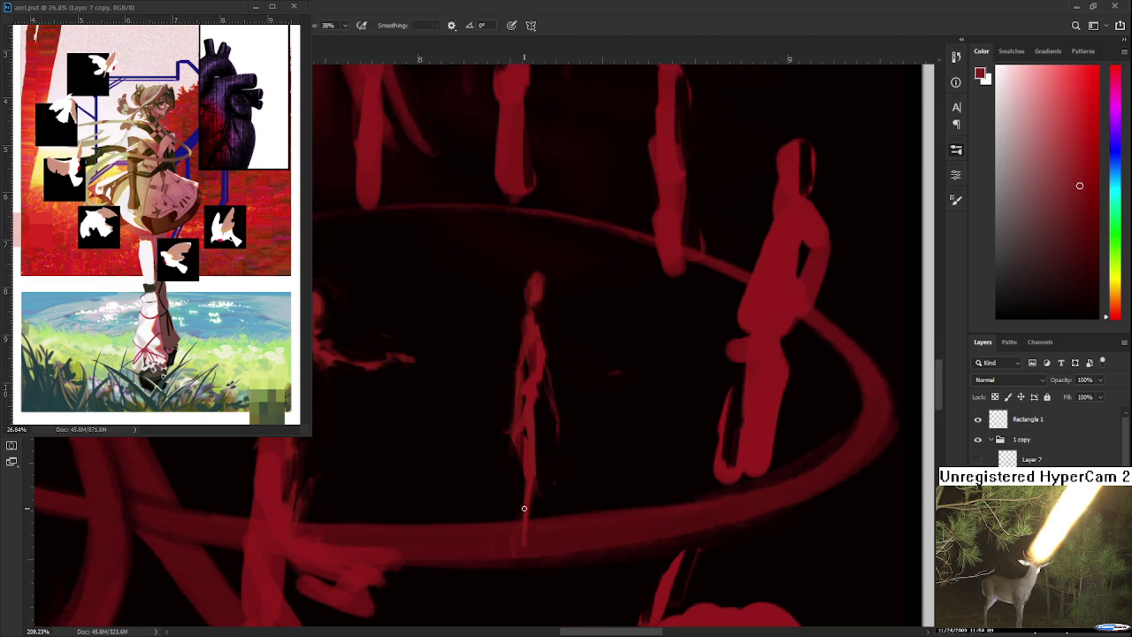
key(e)
mouse_move(528, 532)
mouse_down()
mouse_move(543, 467)
mouse_move(531, 442)
mouse_move(492, 527)
mouse_up()
key(b)
key(ctrl+z)
Paint a thin diagonal stroke below the slim figure's leg
key(e)
key(b)
drag(523, 481, 492, 529)
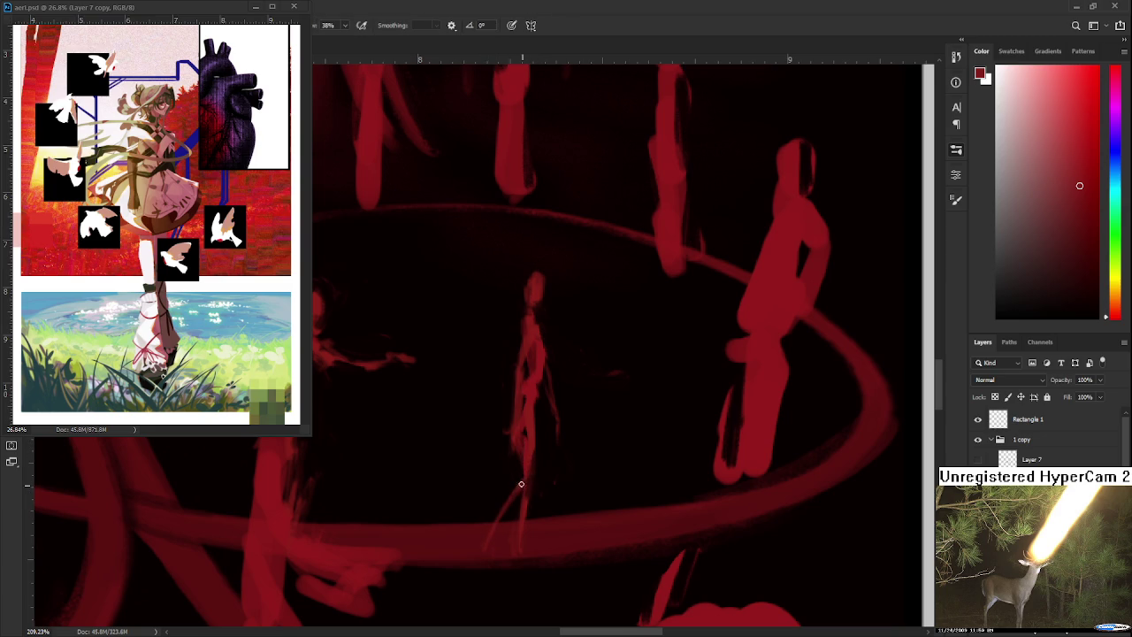
key(e)
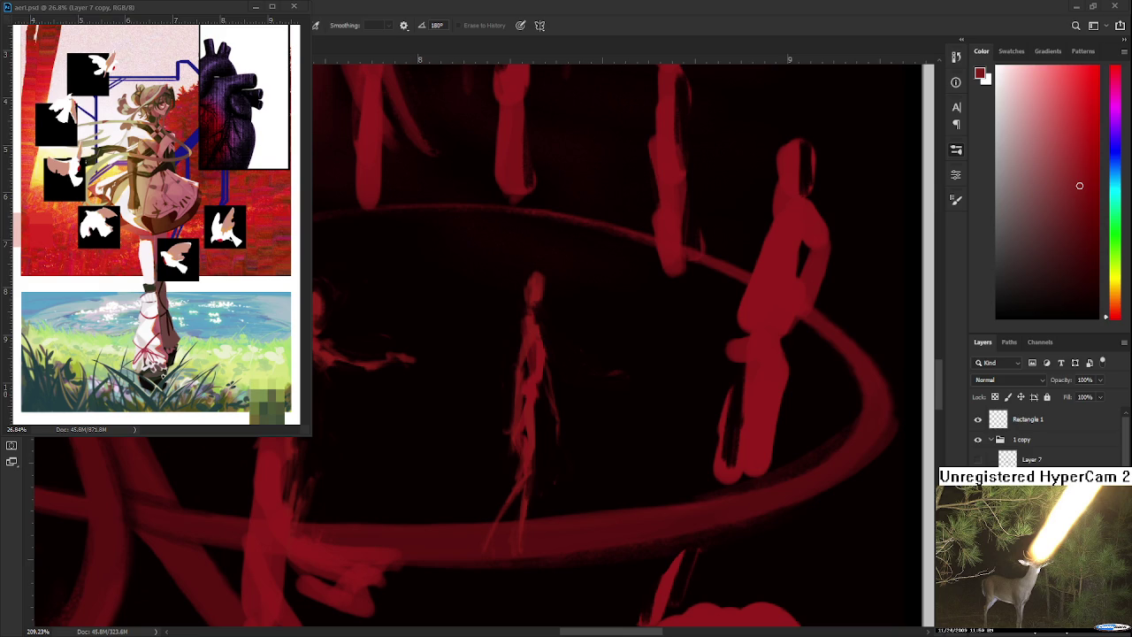
key(b)
scroll(566, 380, right, 2)
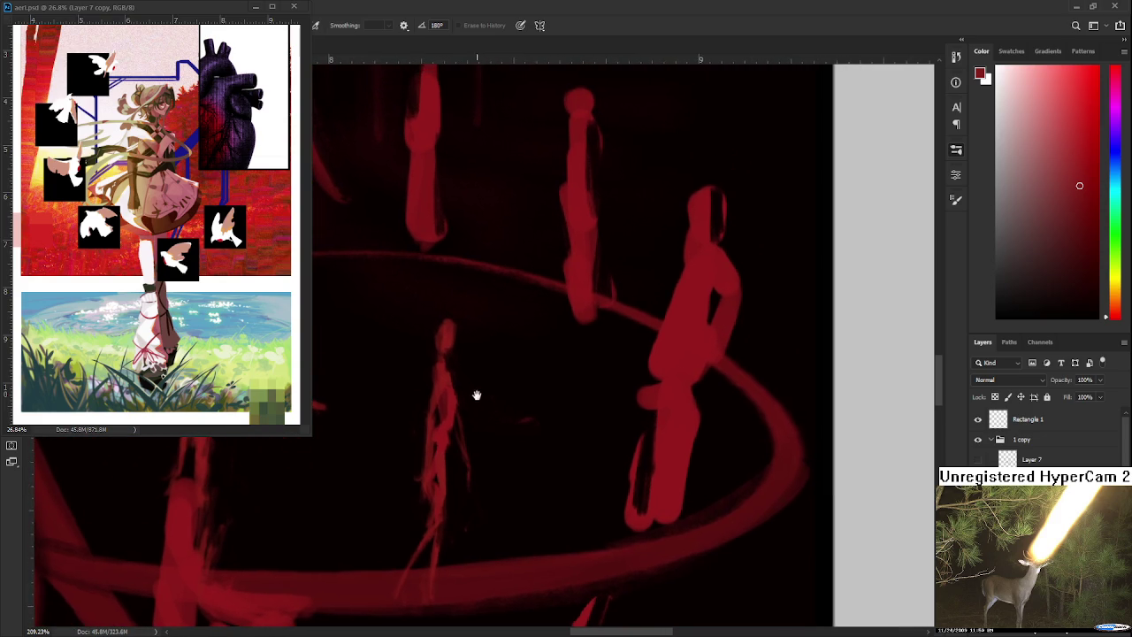
scroll(480, 391, up, 2)
key(e)
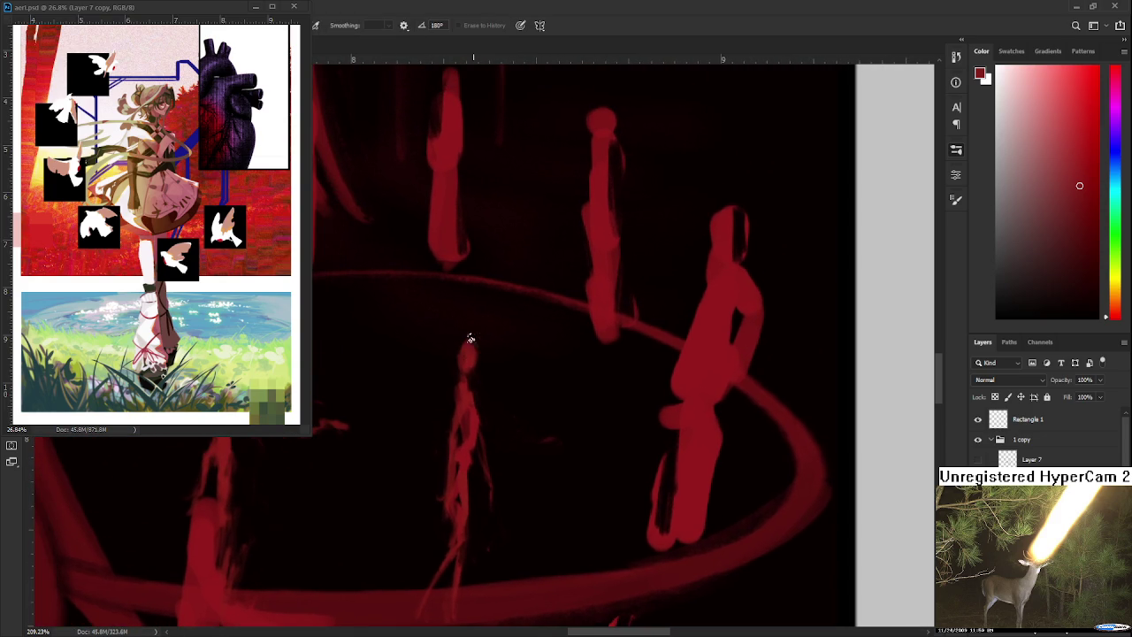
key(b)
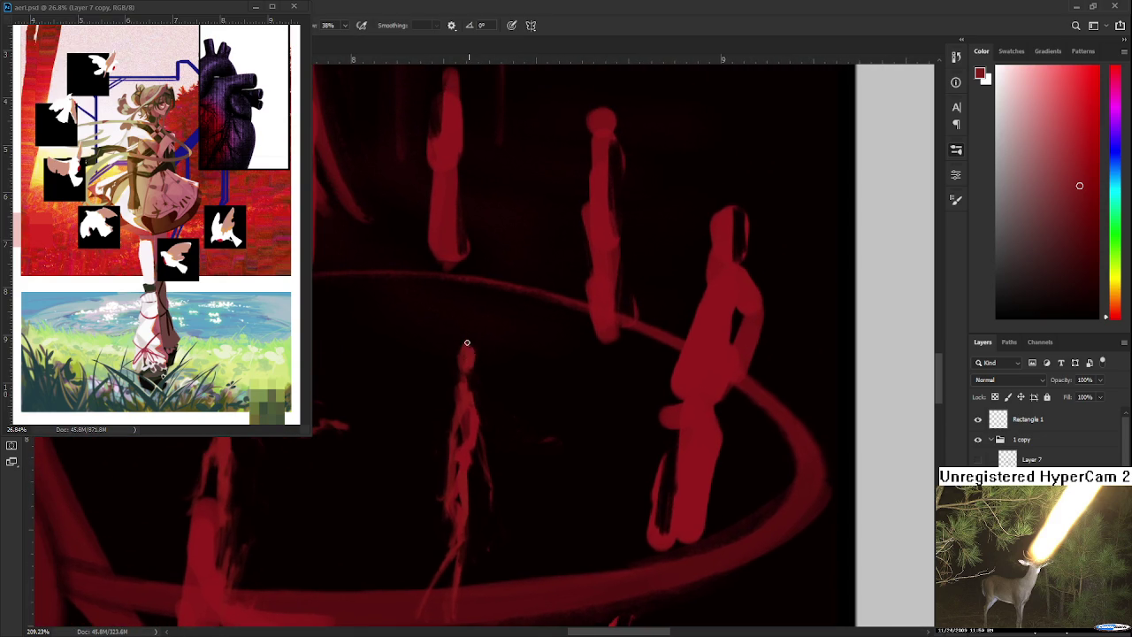
key(e)
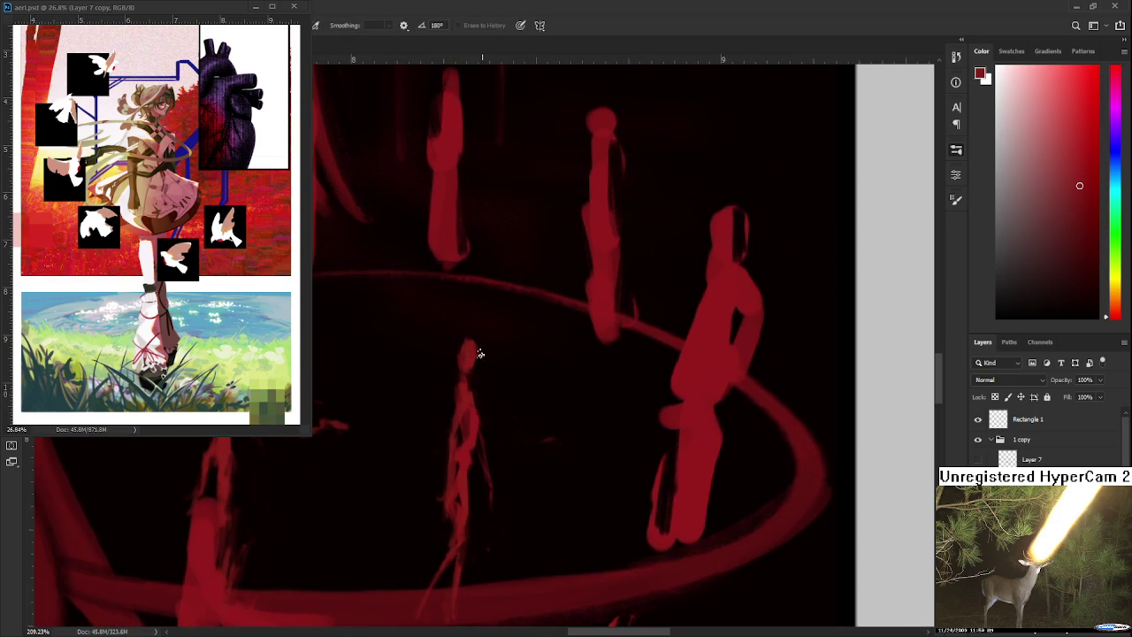
scroll(500, 372, right, 1)
scroll(531, 402, right, 1)
scroll(522, 416, down, 1)
scroll(531, 404, down, 1)
scroll(496, 460, down, 1)
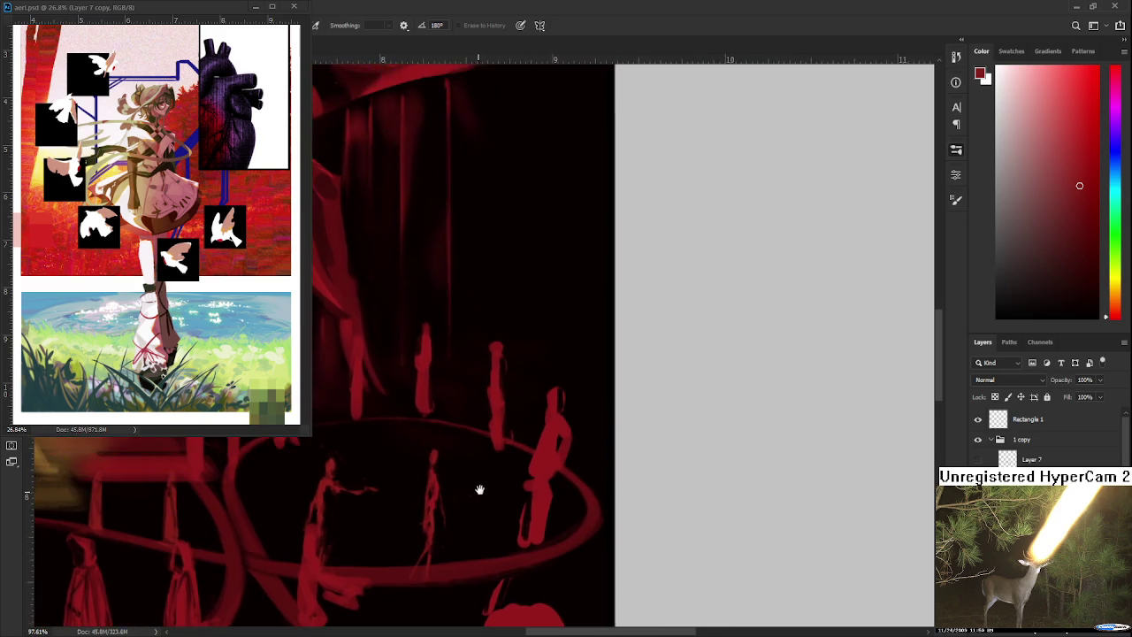
scroll(482, 490, down, 1)
scroll(480, 468, up, 1)
scroll(523, 451, up, 1)
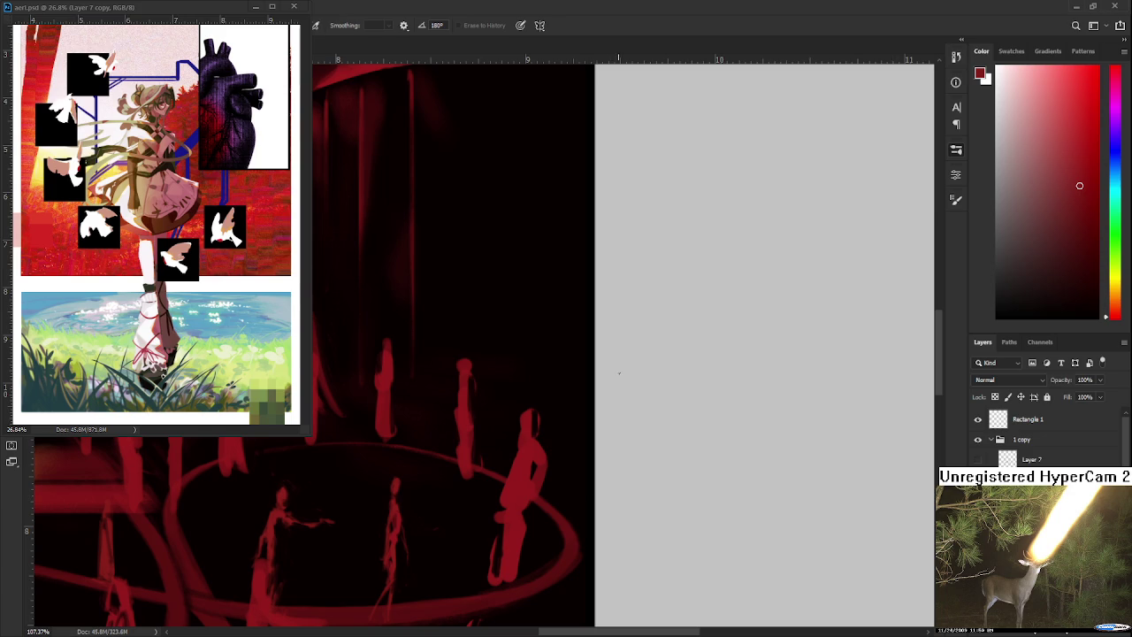
mouse_move(539, 423)
mouse_down()
mouse_move(556, 379)
mouse_move(597, 372)
mouse_move(500, 381)
mouse_up()
Lasso-select the large red figure on the ring's right side and commit a Free Transform
key(l)
key(ctrl+t)
key(Escape)
key(ctrl+d)
mouse_move(547, 345)
mouse_down()
mouse_move(493, 543)
mouse_move(587, 329)
mouse_up()
key(ctrl+t)
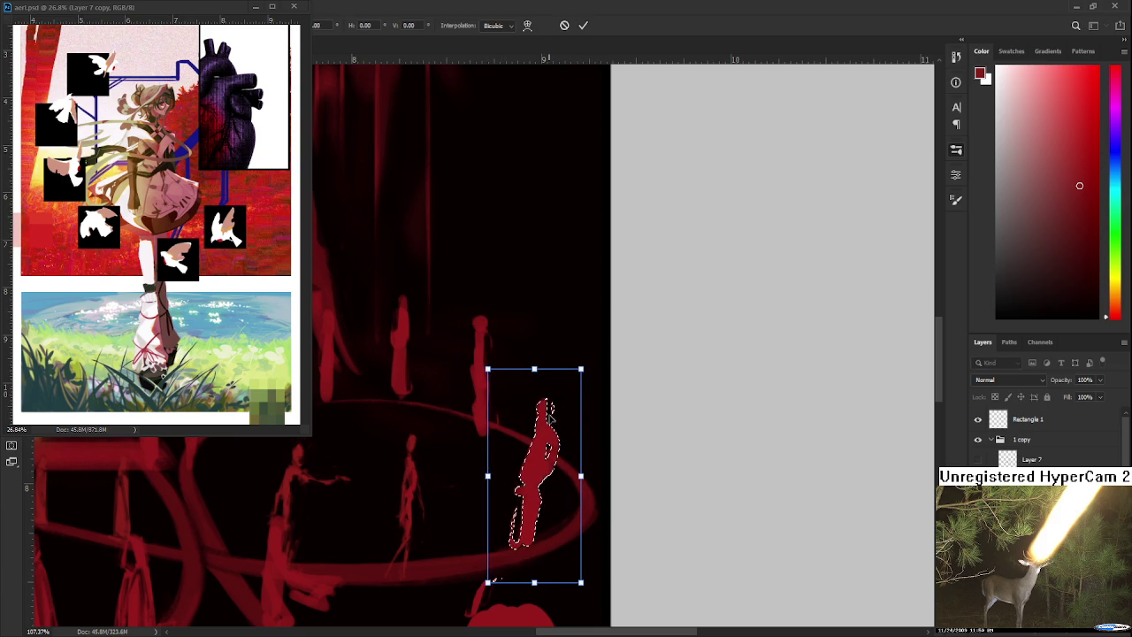
key(Return)
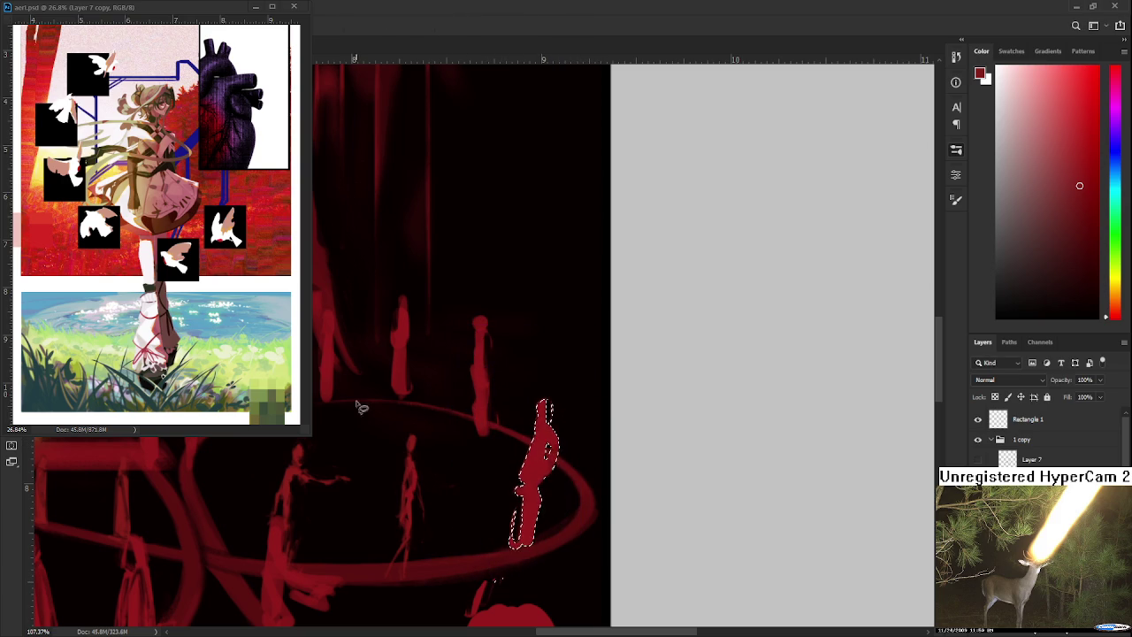
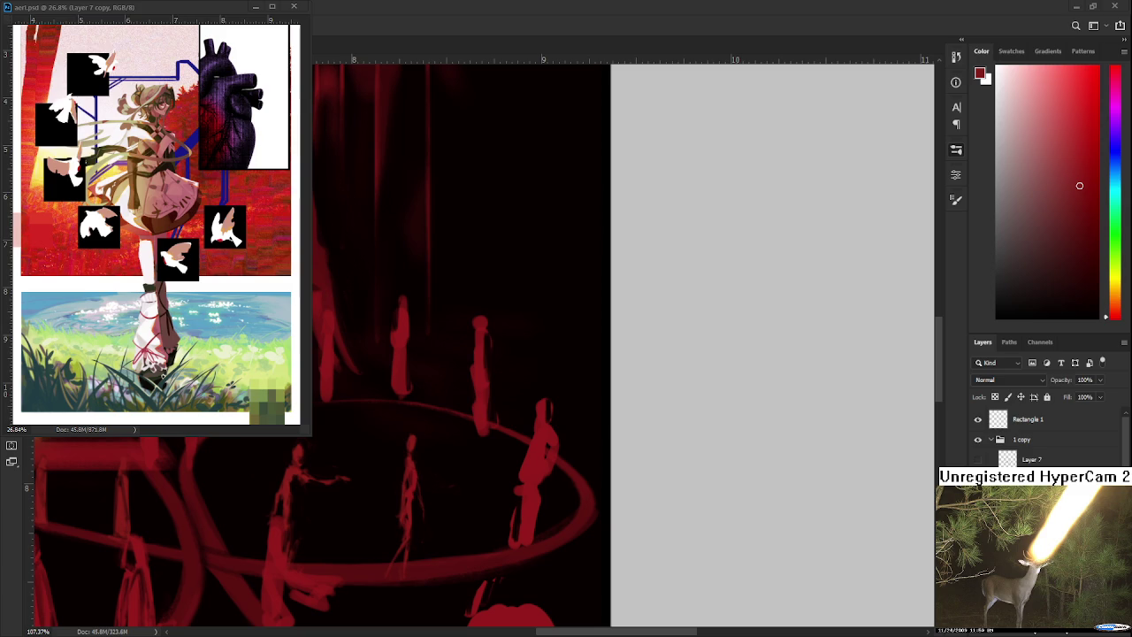
Lasso the red figure on the ring's right side and rotate it to tilt it
drag(611, 425, 526, 431)
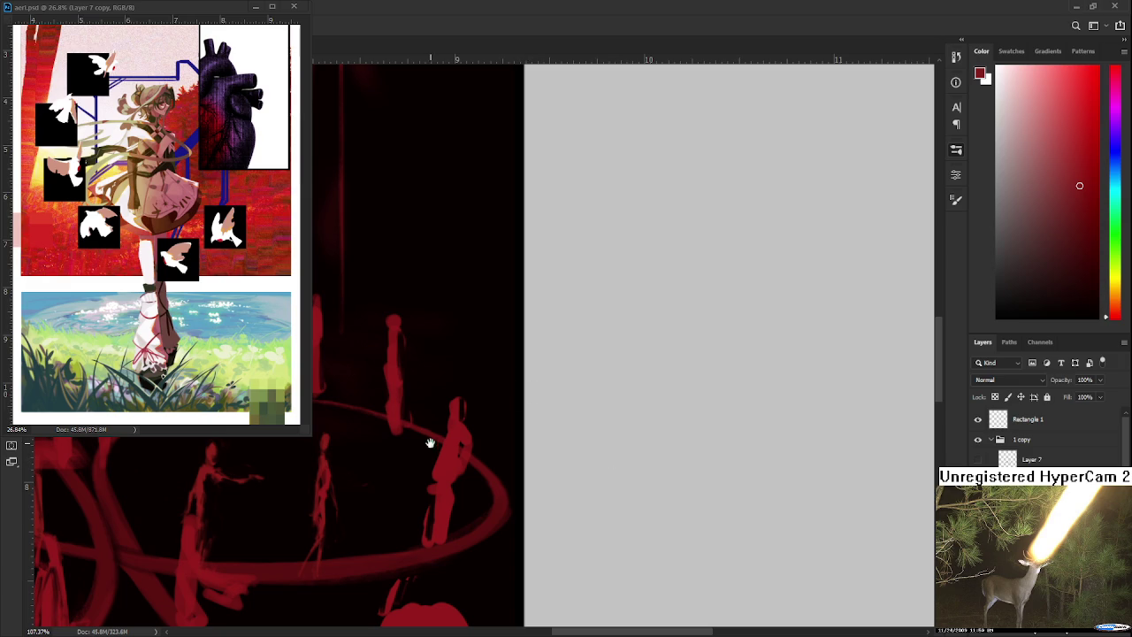
drag(431, 440, 474, 378)
mouse_move(500, 321)
mouse_down()
mouse_move(535, 476)
mouse_move(537, 336)
mouse_move(528, 384)
mouse_up()
key(ctrl+t)
key(Return)
key(ctrl+d)
Erase small bits from the tilted figure's neck and head
key(e)
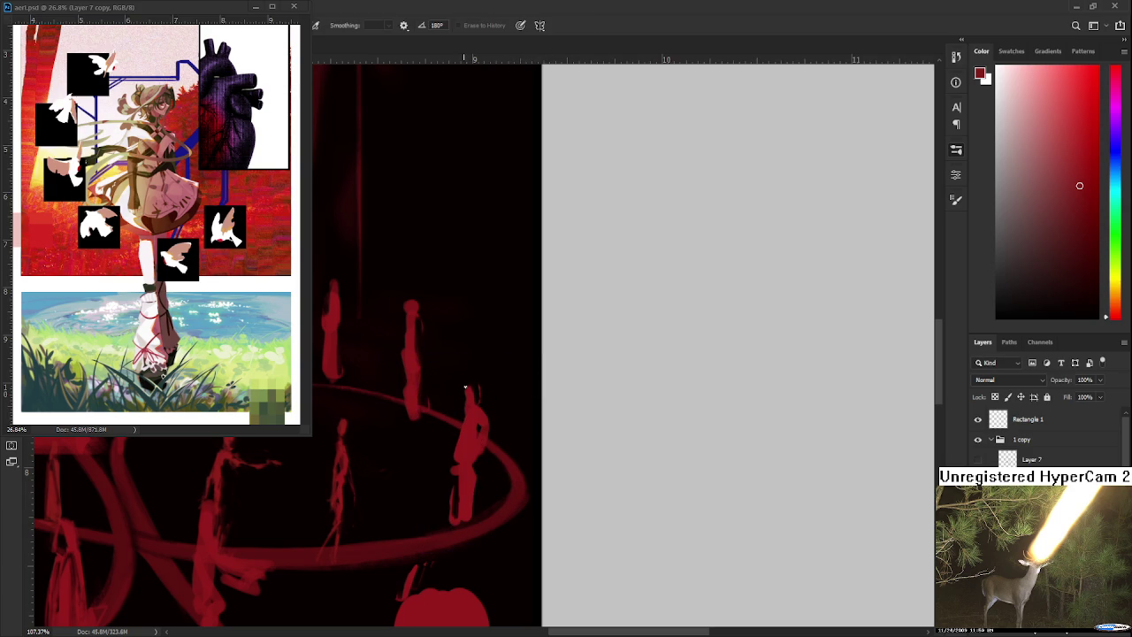
drag(462, 400, 467, 400)
drag(474, 399, 473, 383)
scroll(475, 399, left, 3)
scroll(475, 399, left, 2)
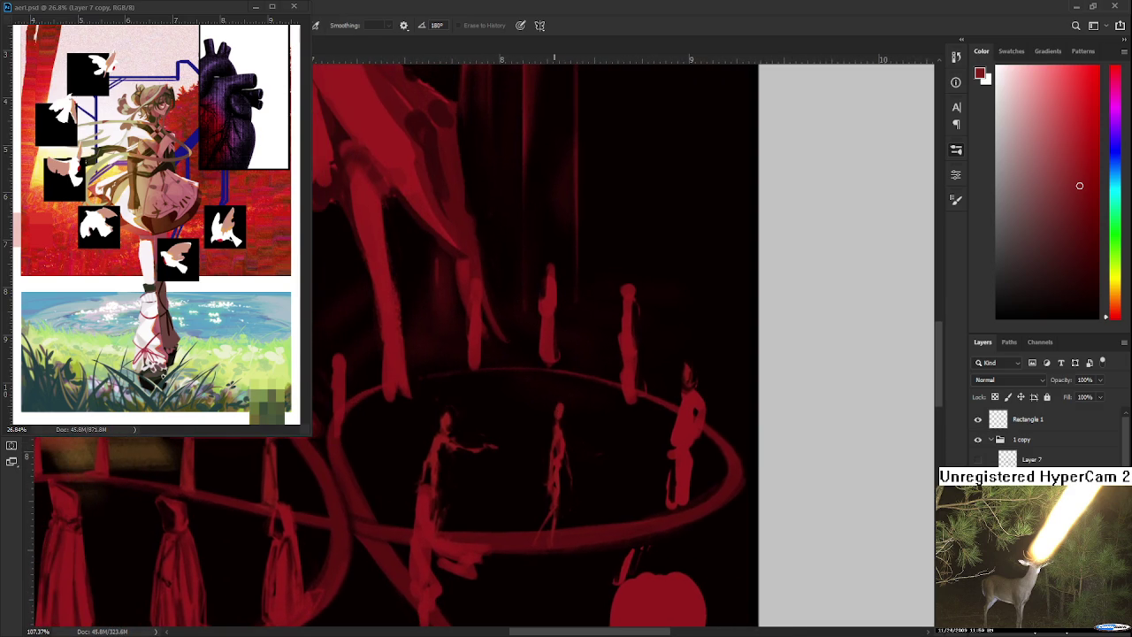
scroll(440, 407, up, 3)
scroll(453, 429, up, 3)
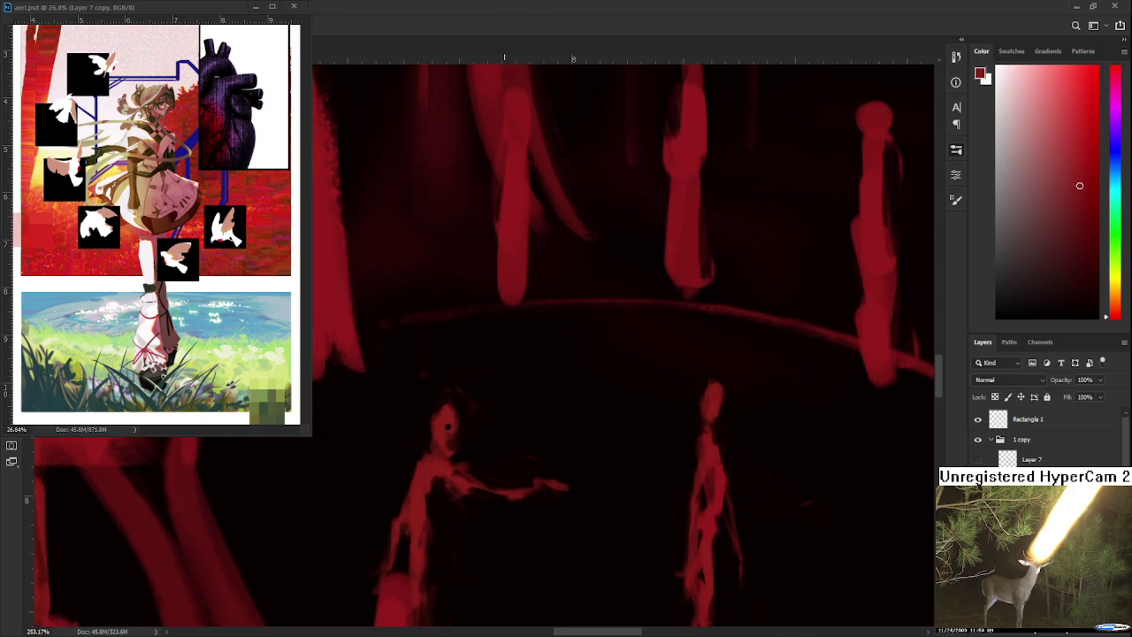
scroll(509, 426, down, 4)
scroll(509, 425, down, 1)
scroll(506, 429, down, 1)
scroll(504, 429, down, 1)
scroll(502, 430, down, 1)
scroll(491, 429, up, 2)
scroll(496, 446, up, 2)
scroll(620, 458, up, 3)
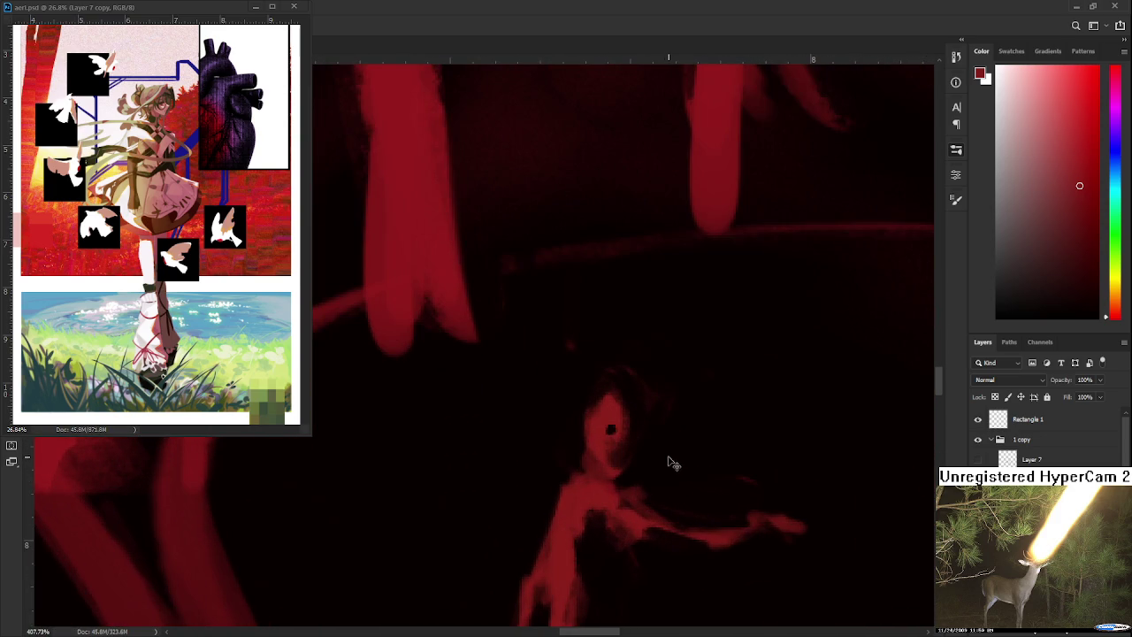
Return to the Eraser and pan across the figures' heads on the ring's right side
drag(657, 434, 599, 445)
key(e)
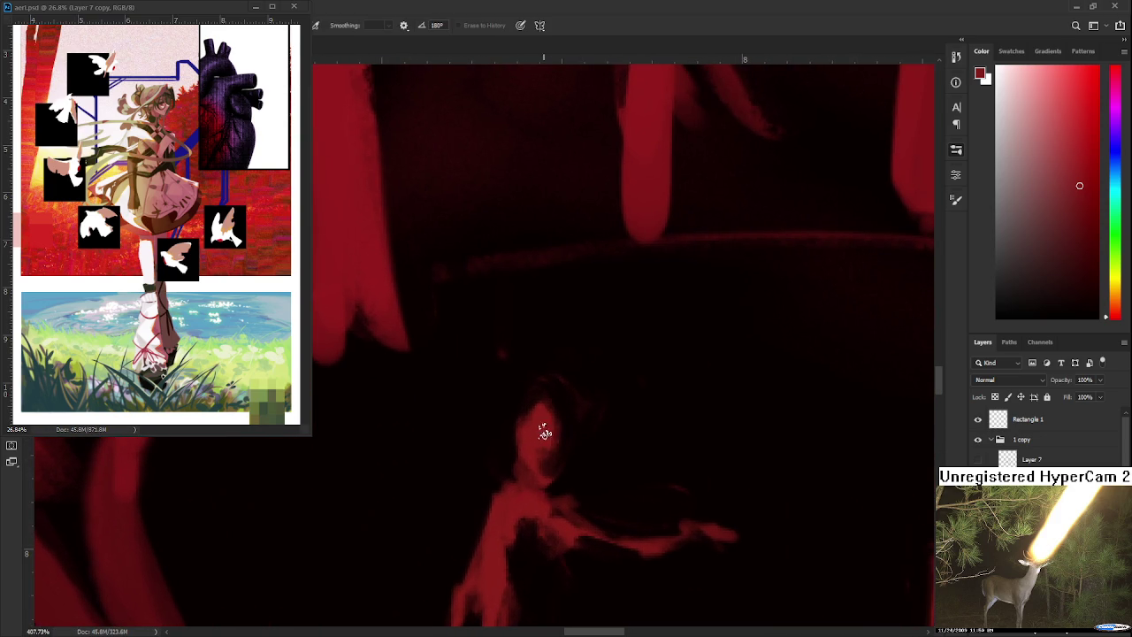
drag(551, 443, 536, 437)
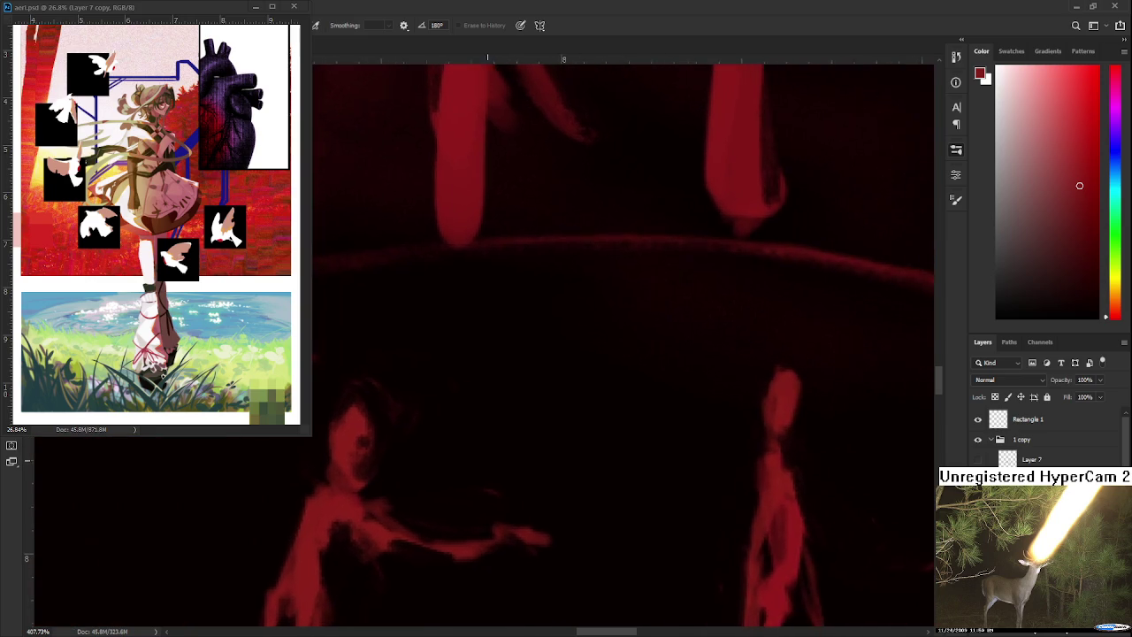
mouse_move(522, 400)
mouse_down()
mouse_move(665, 452)
mouse_move(513, 463)
mouse_up()
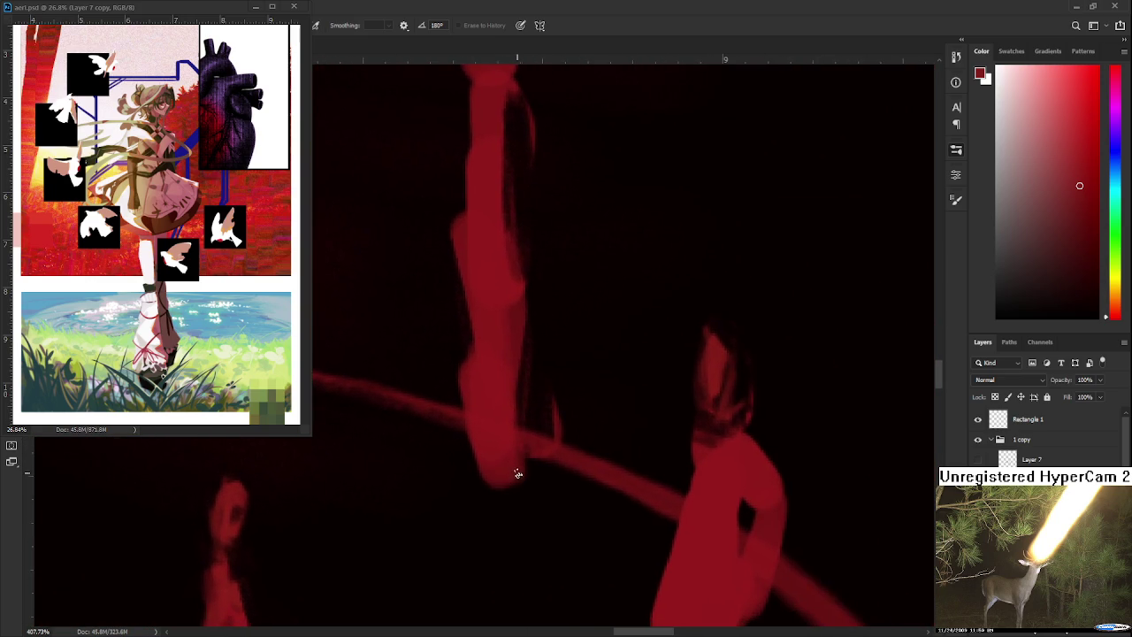
scroll(516, 467, down, 3)
scroll(517, 467, down, 3)
scroll(581, 470, down, 2)
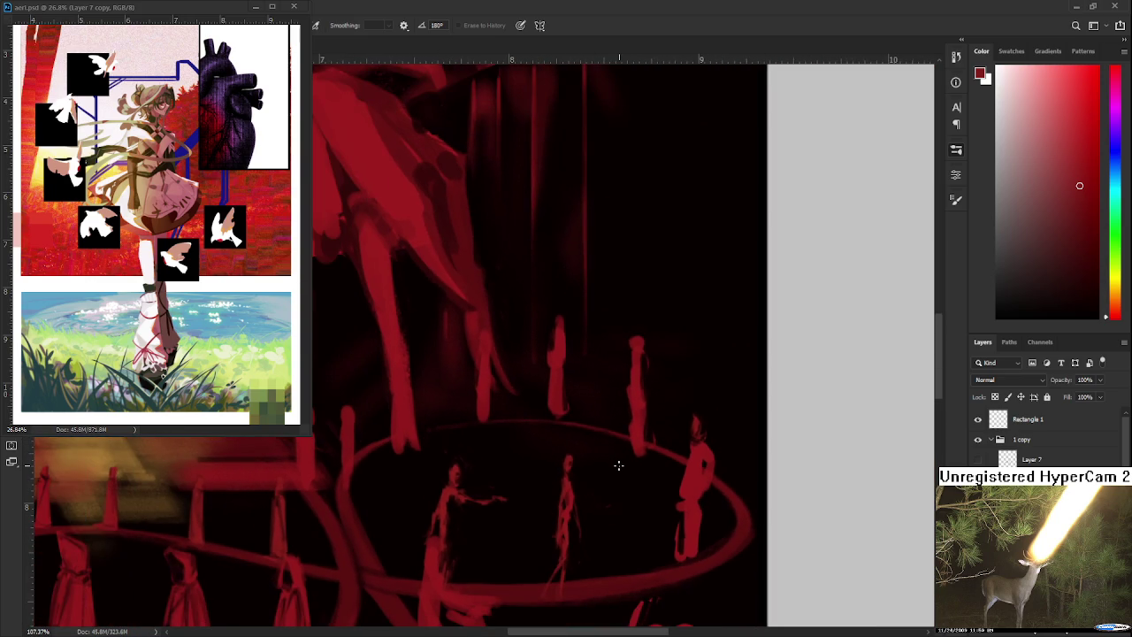
scroll(620, 465, up, 1)
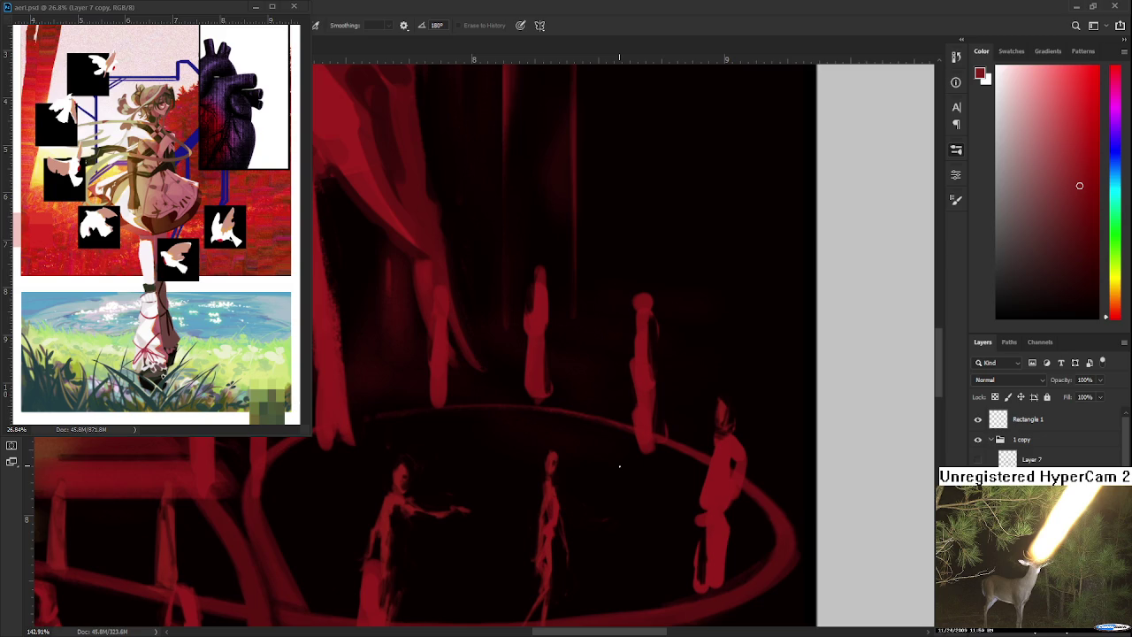
scroll(619, 465, up, 1)
scroll(622, 466, up, 1)
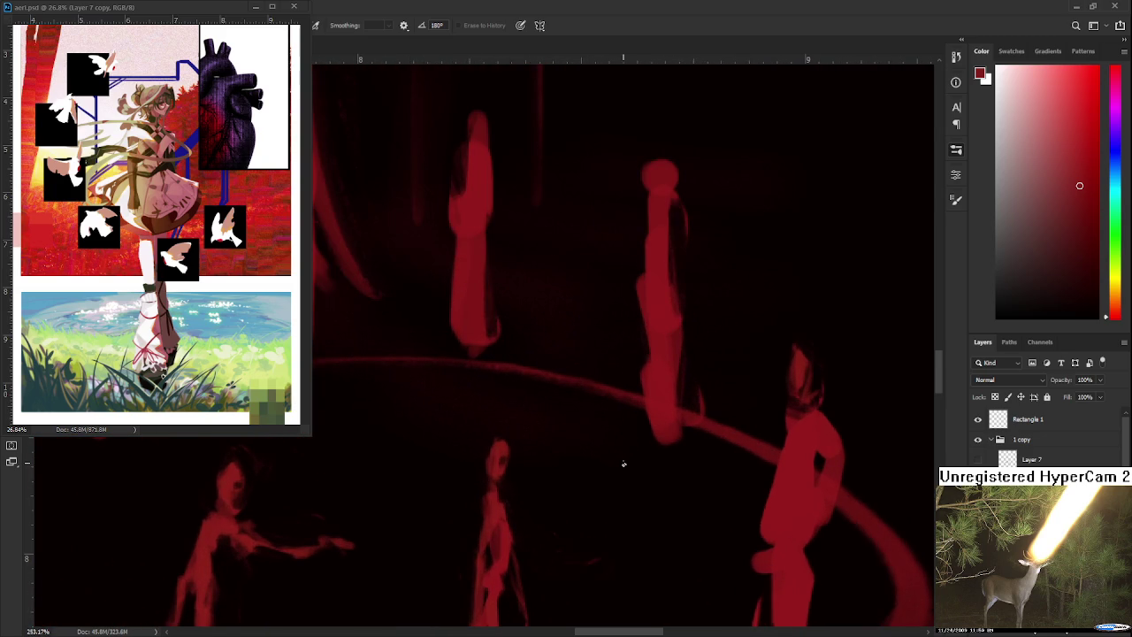
drag(645, 516, 430, 533)
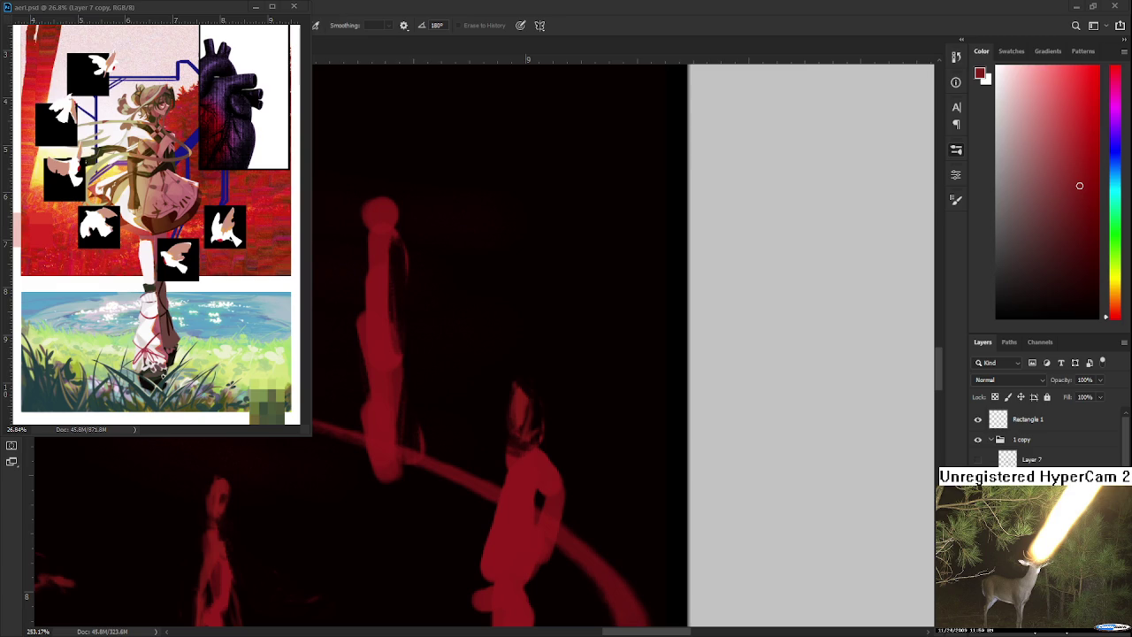
Alternate brush and eraser to repaint the tall hooded figure on the ring's right
drag(570, 466, 521, 379)
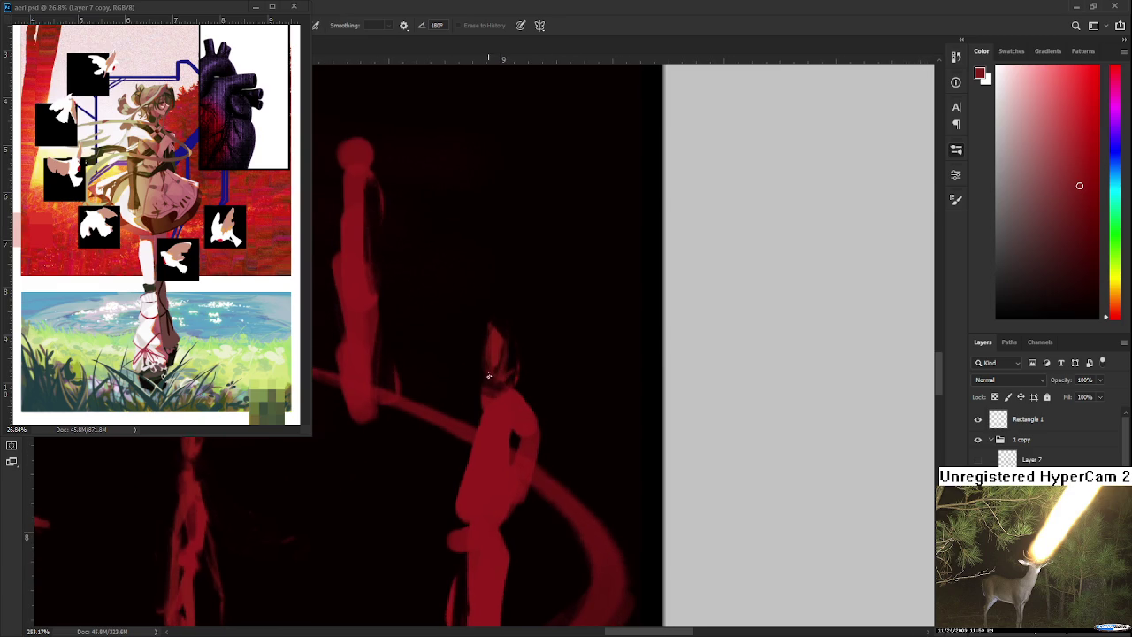
key(b)
key(e)
mouse_move(492, 371)
mouse_down()
mouse_move(470, 387)
mouse_move(481, 391)
mouse_up()
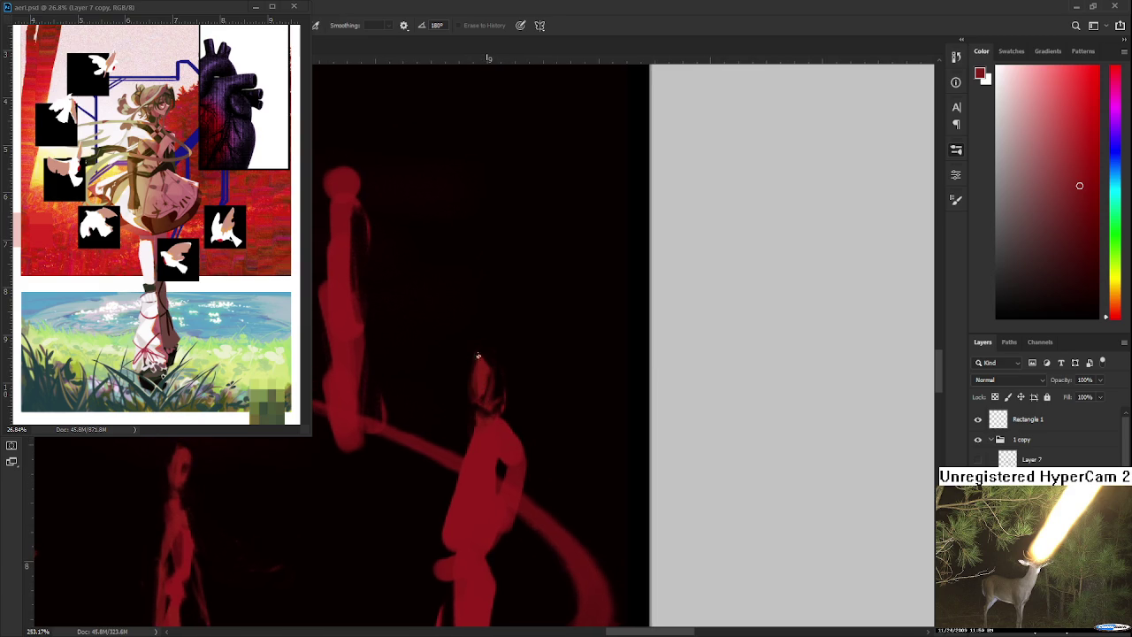
key(b)
key(e)
key(b)
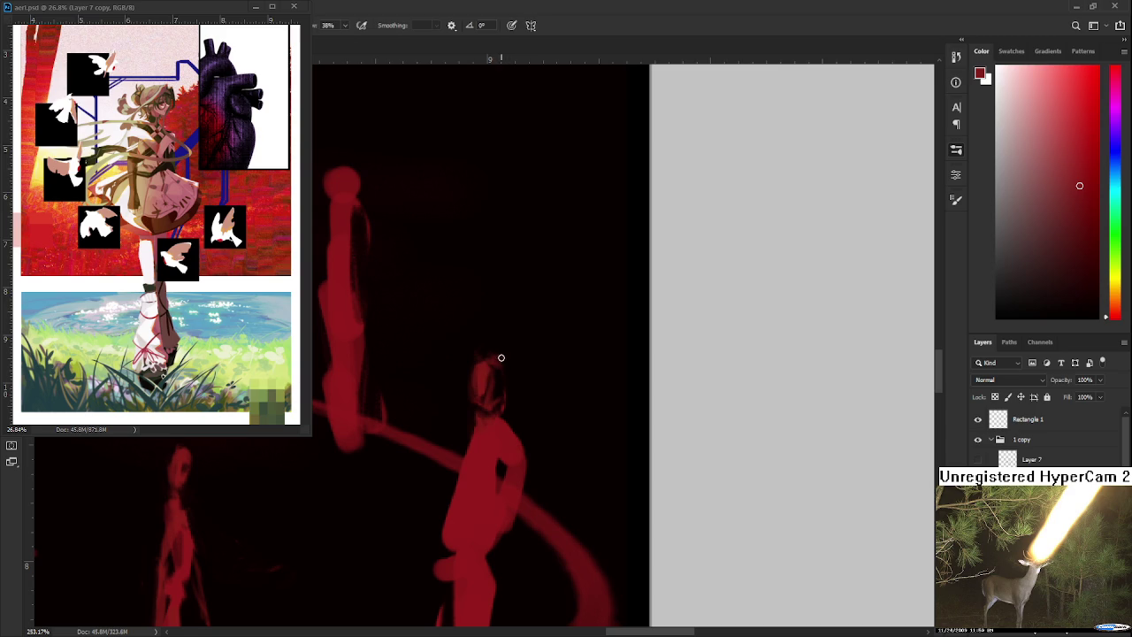
key(e)
scroll(495, 346, down, 2)
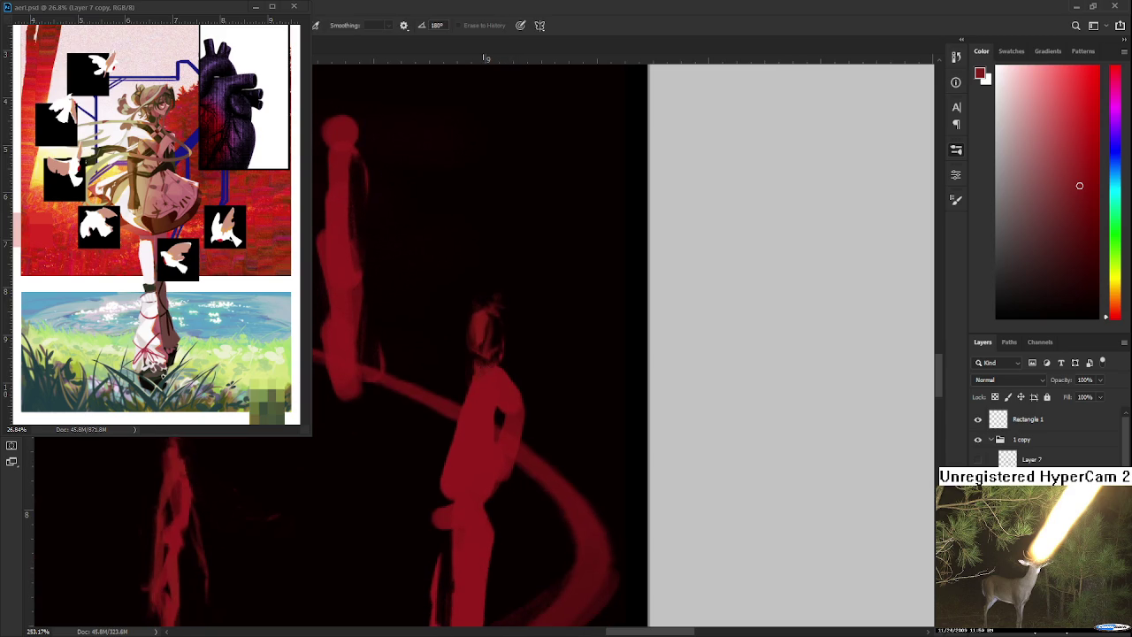
scroll(484, 411, down, 2)
scroll(478, 407, down, 2)
scroll(469, 403, down, 1)
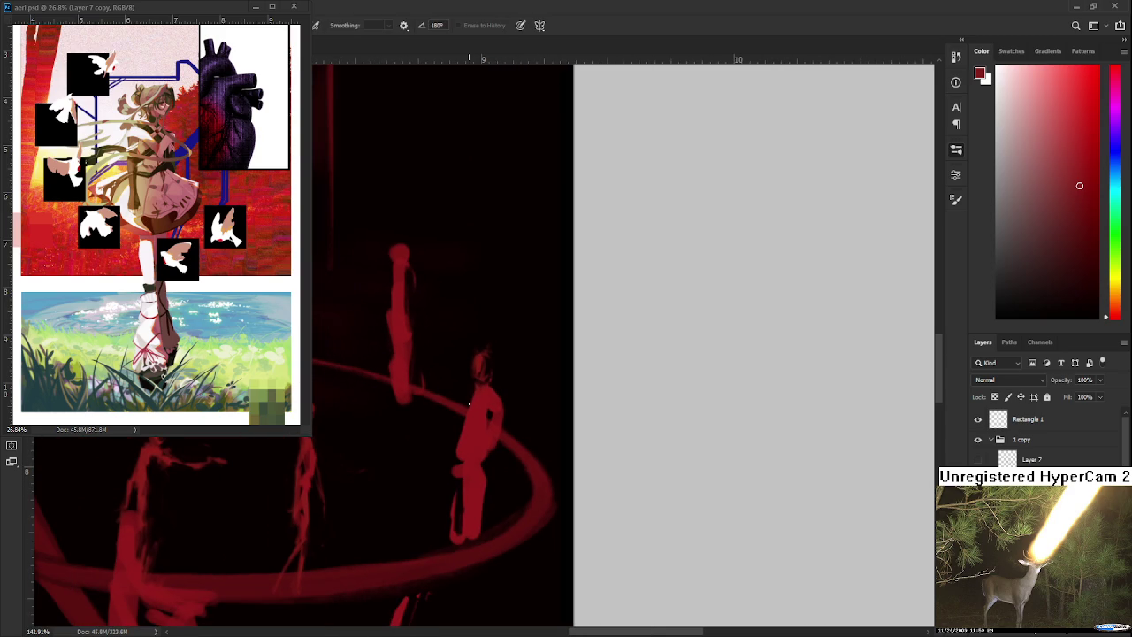
key(b)
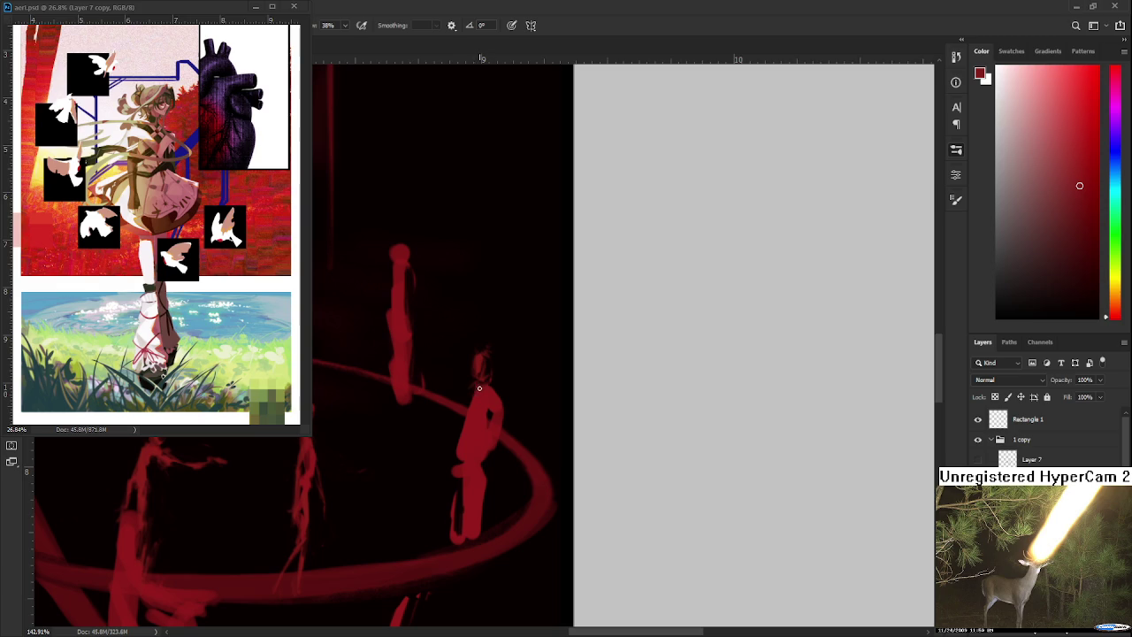
key(e)
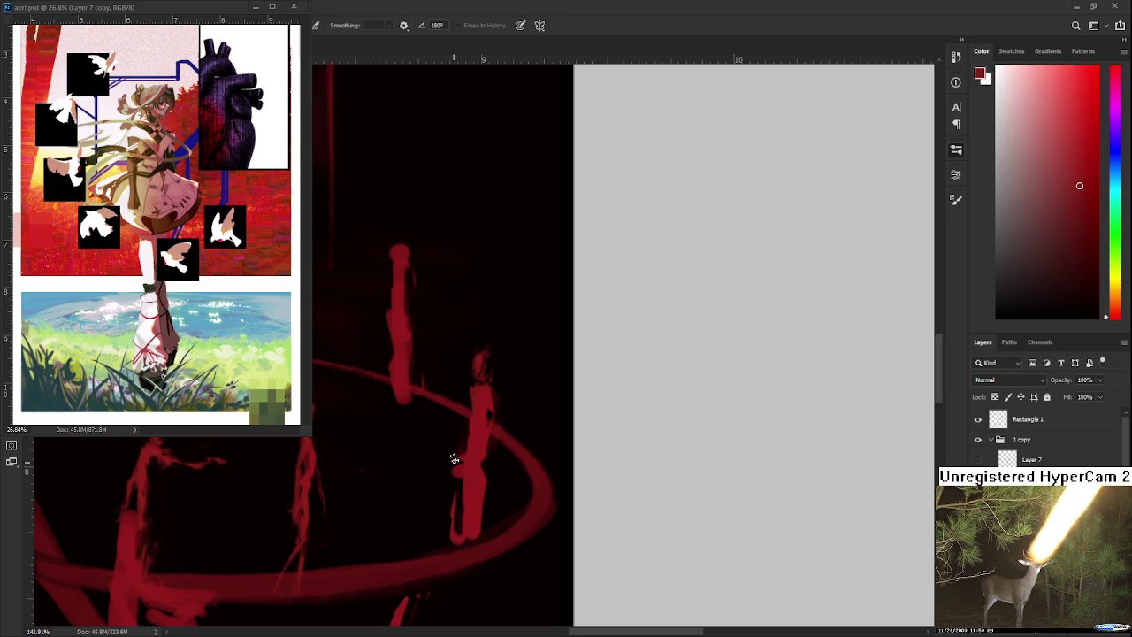
Thin the lower part of the right figure and keep reshaping it with brush and eraser
mouse_move(452, 528)
mouse_down()
mouse_move(463, 549)
mouse_move(457, 507)
mouse_move(472, 478)
mouse_move(472, 548)
mouse_up()
key(b)
key(e)
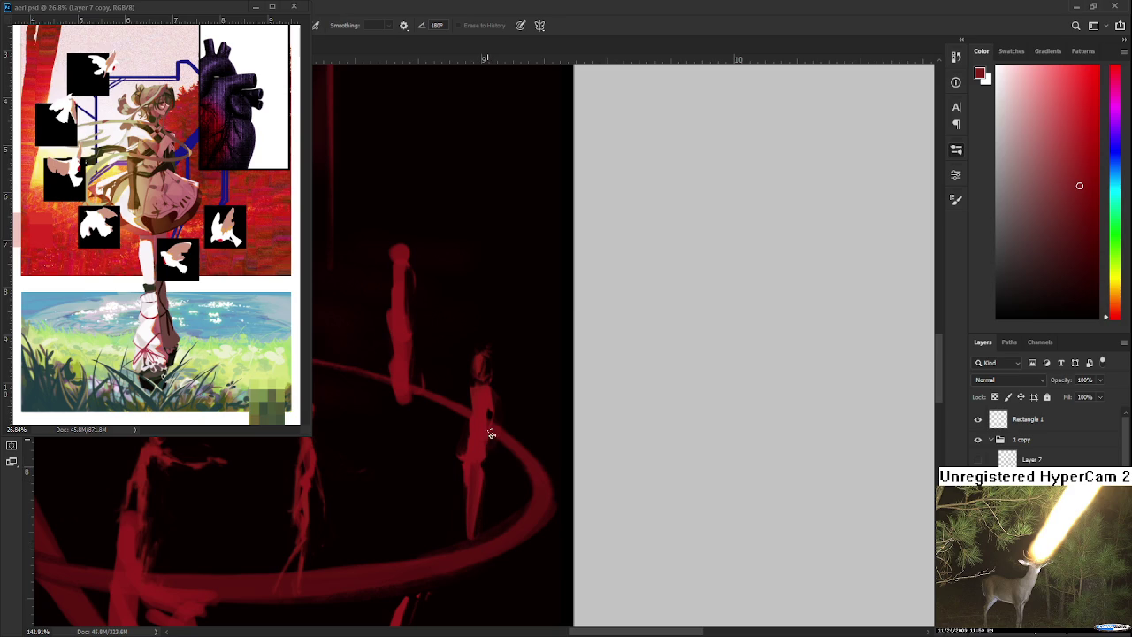
drag(491, 433, 475, 450)
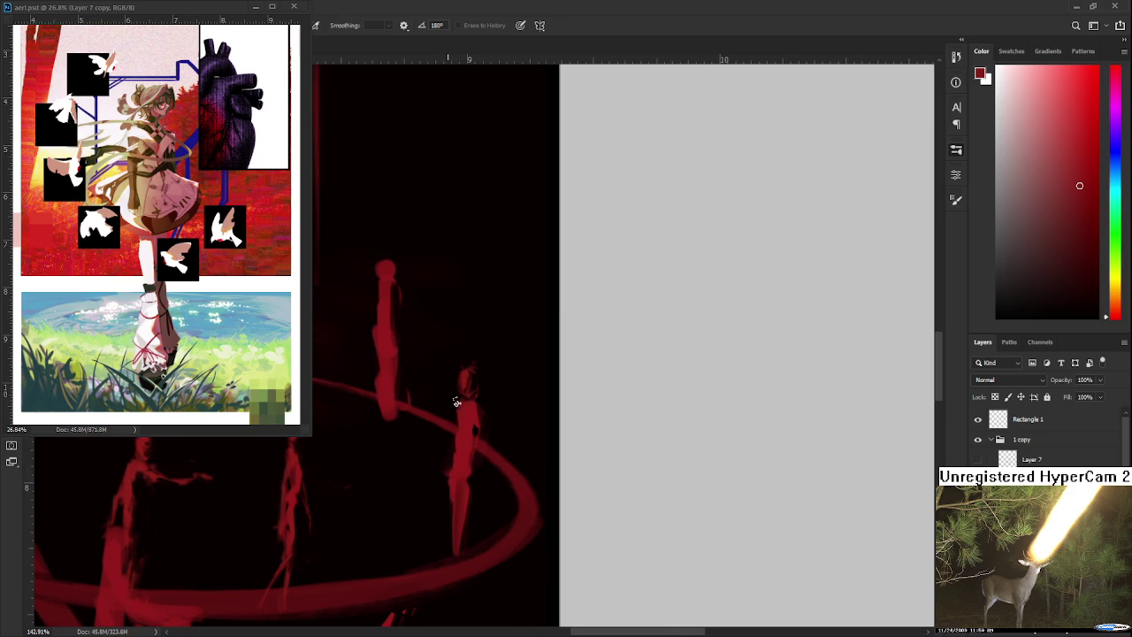
scroll(500, 433, down, 2)
scroll(503, 434, down, 2)
scroll(506, 436, down, 1)
scroll(503, 438, up, 2)
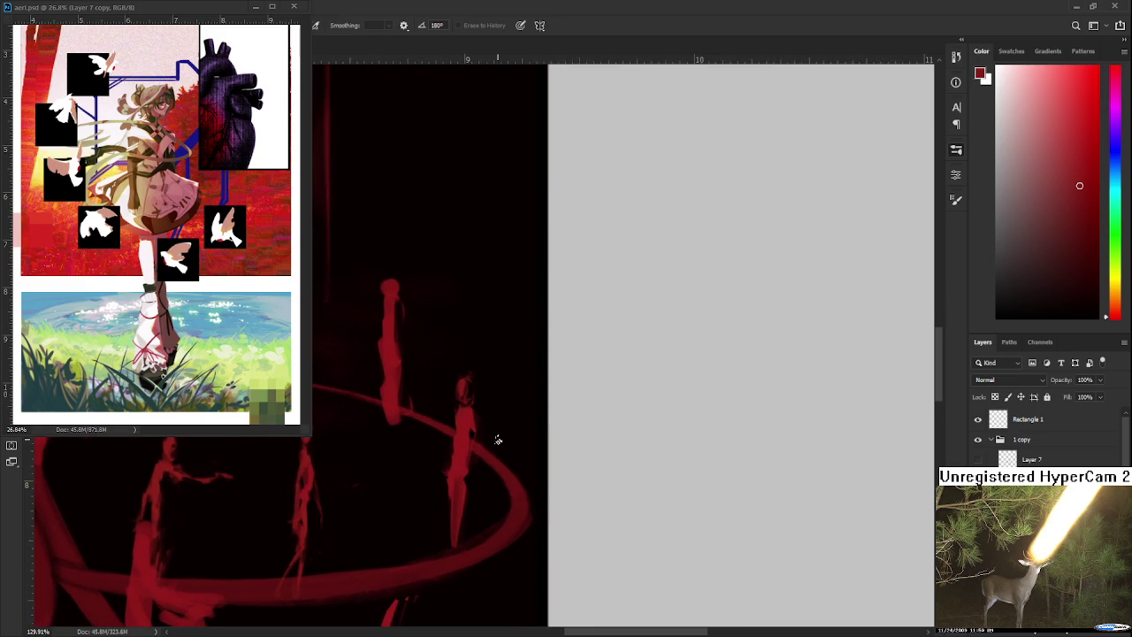
key(b)
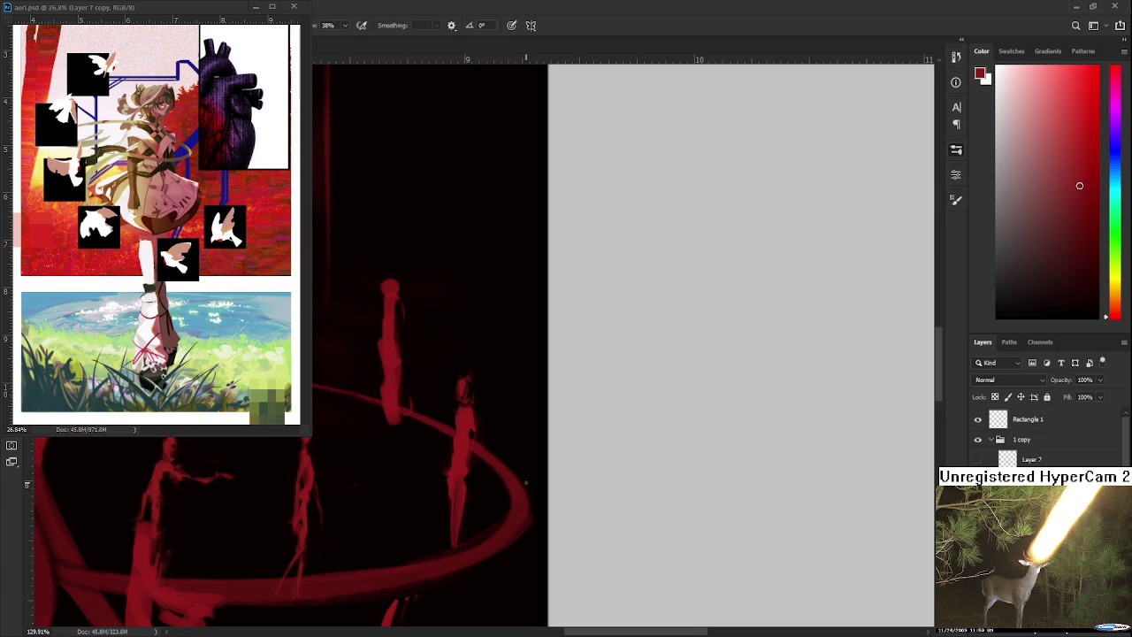
scroll(497, 460, down, 2)
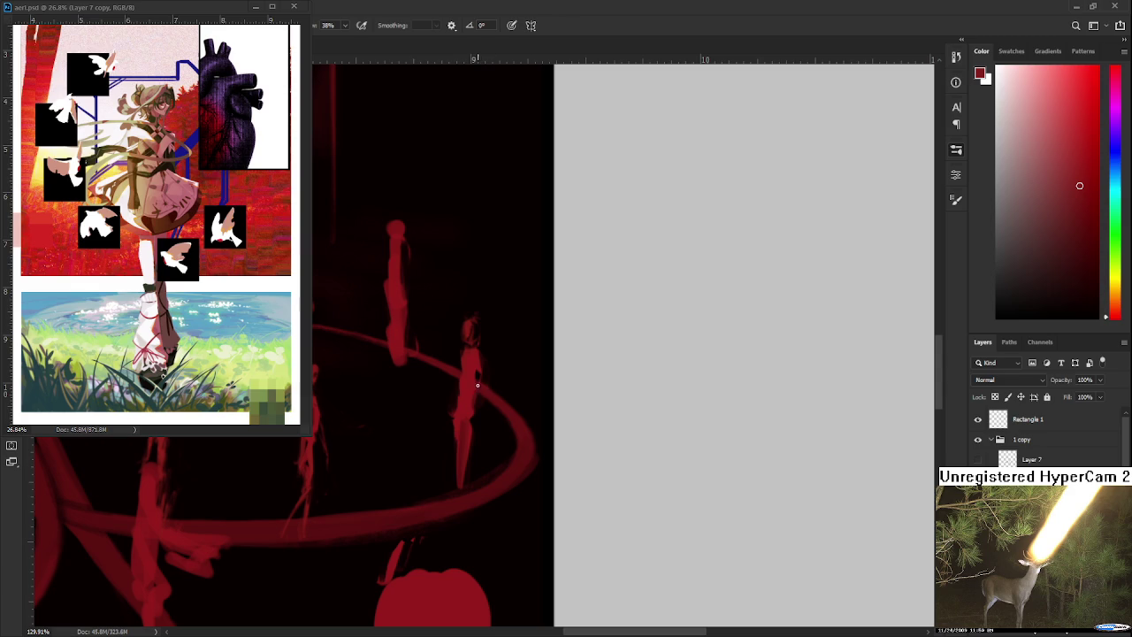
key(e)
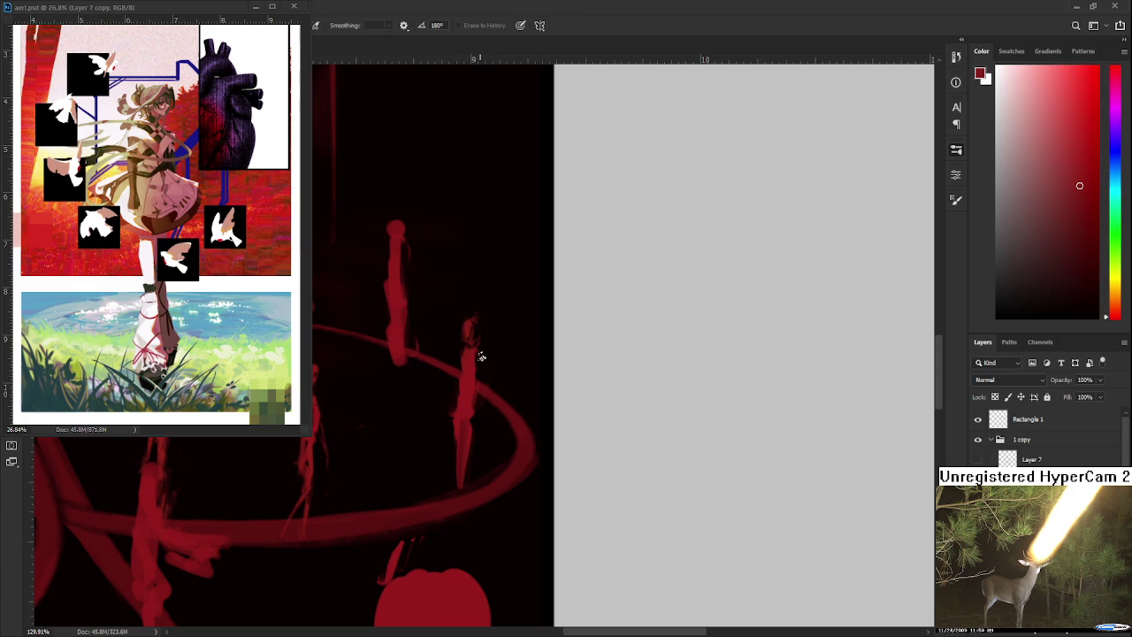
scroll(479, 354, up, 2)
Shrink the right-hand figure's head, nudge it left and tilt it about 5°
key(l)
drag(491, 396, 483, 399)
key(ctrl+t)
drag(491, 349, 487, 351)
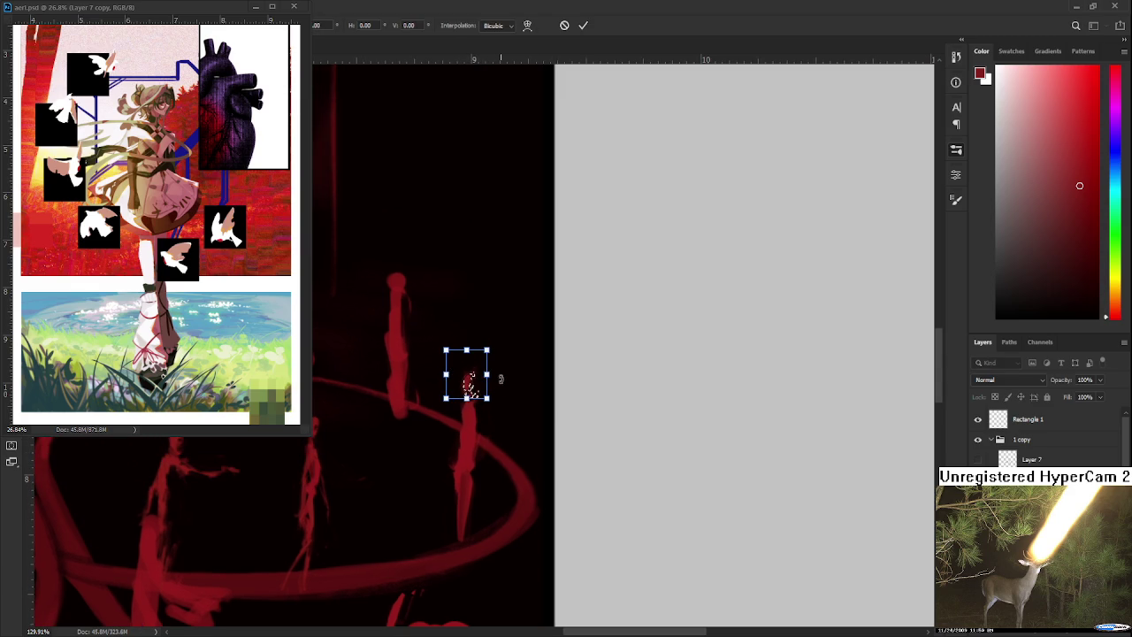
key(Left)
key(Left)
key(Left)
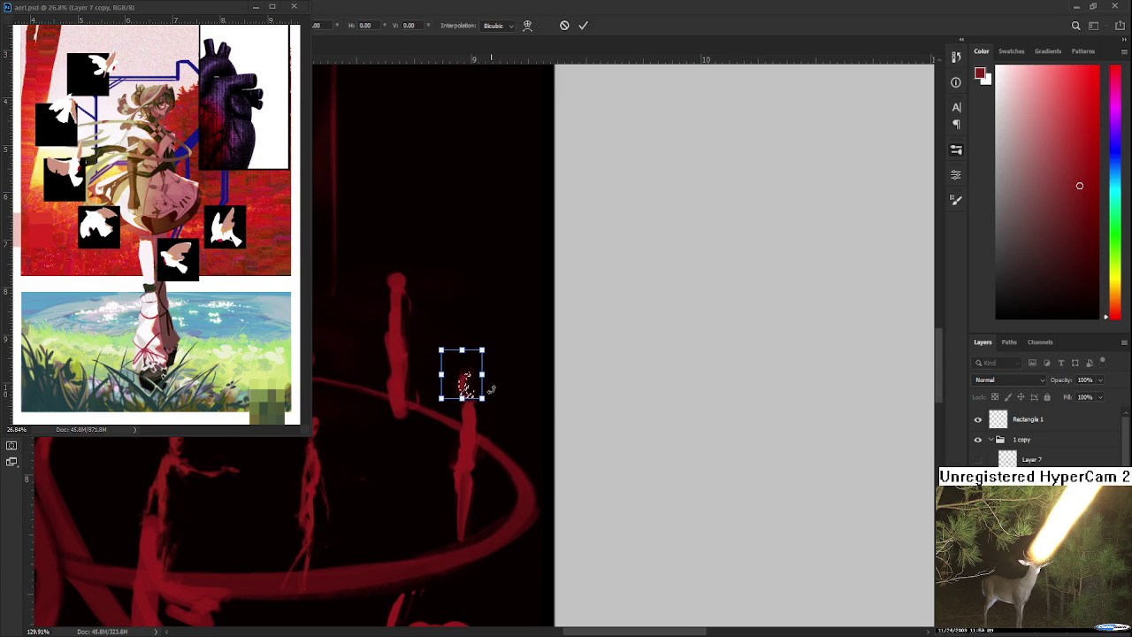
drag(490, 410, 495, 416)
key(Return)
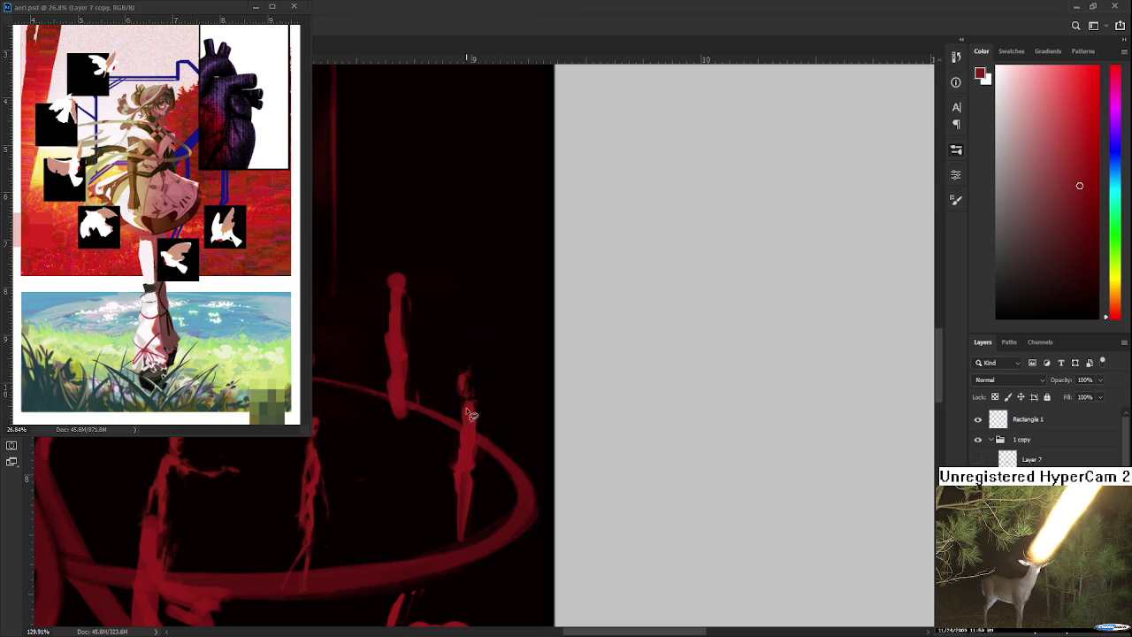
Paint faint red strokes extending the figure's body downward
key(e)
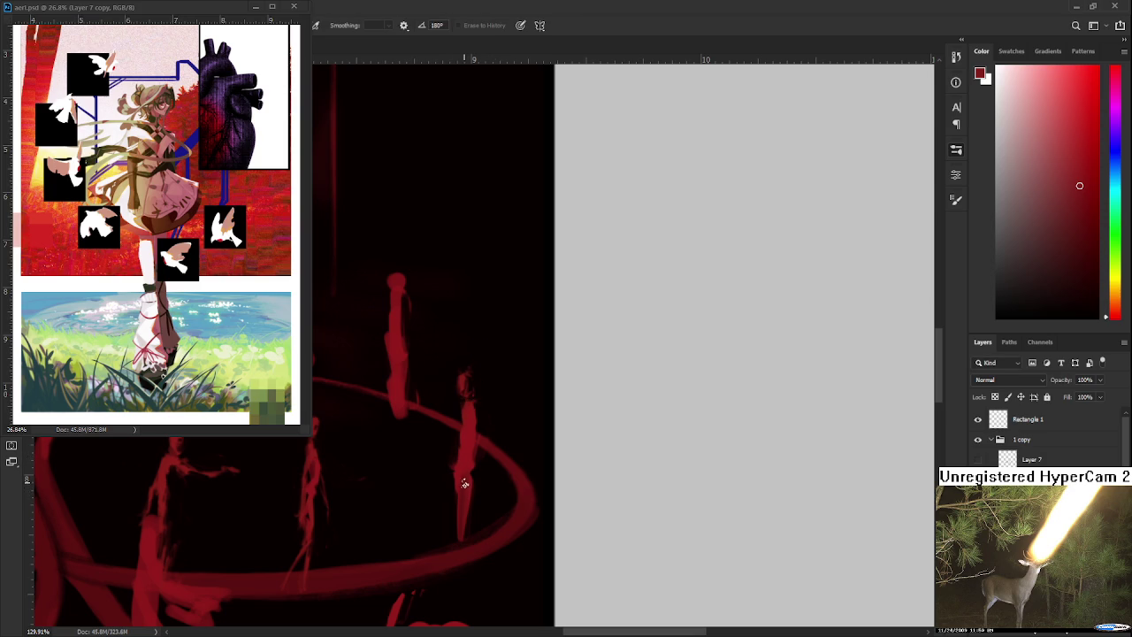
key(b)
mouse_move(460, 478)
mouse_down()
mouse_move(460, 522)
mouse_move(464, 472)
mouse_up()
drag(466, 526, 462, 548)
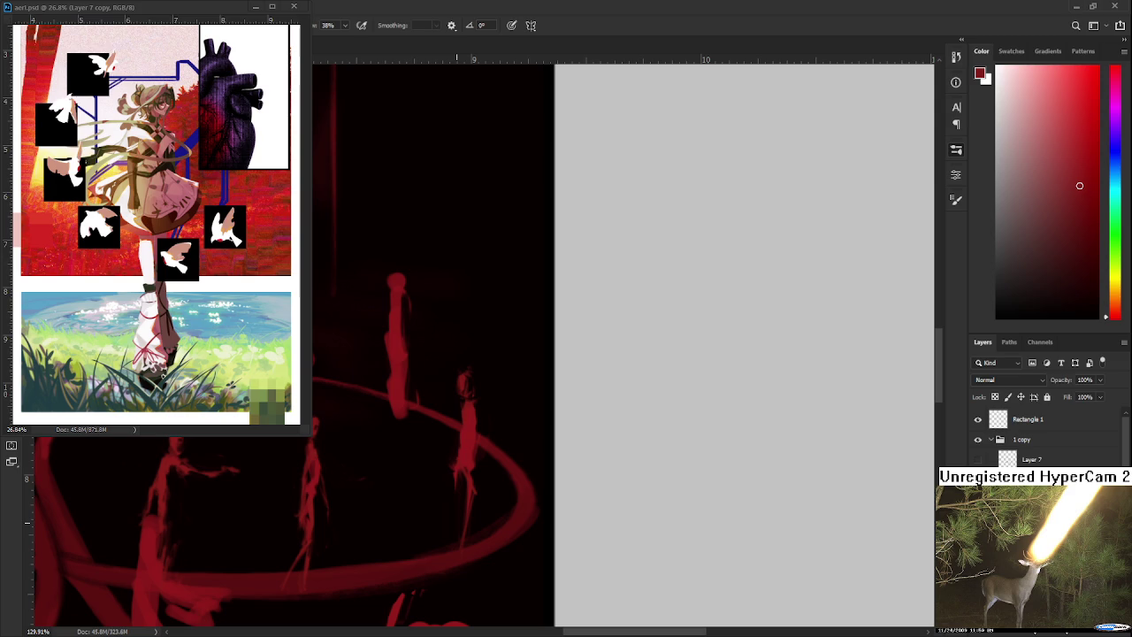
scroll(459, 522, down, 3)
Paint short red strokes beside the standing figure on the ring's right side
drag(458, 521, 534, 516)
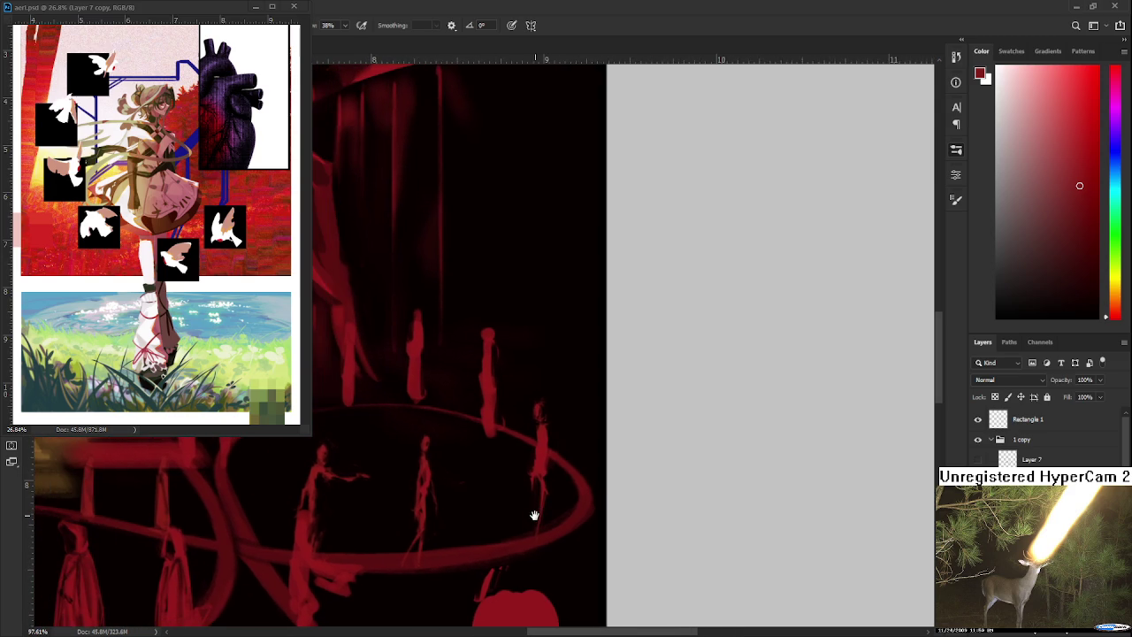
scroll(526, 516, up, 2)
key(e)
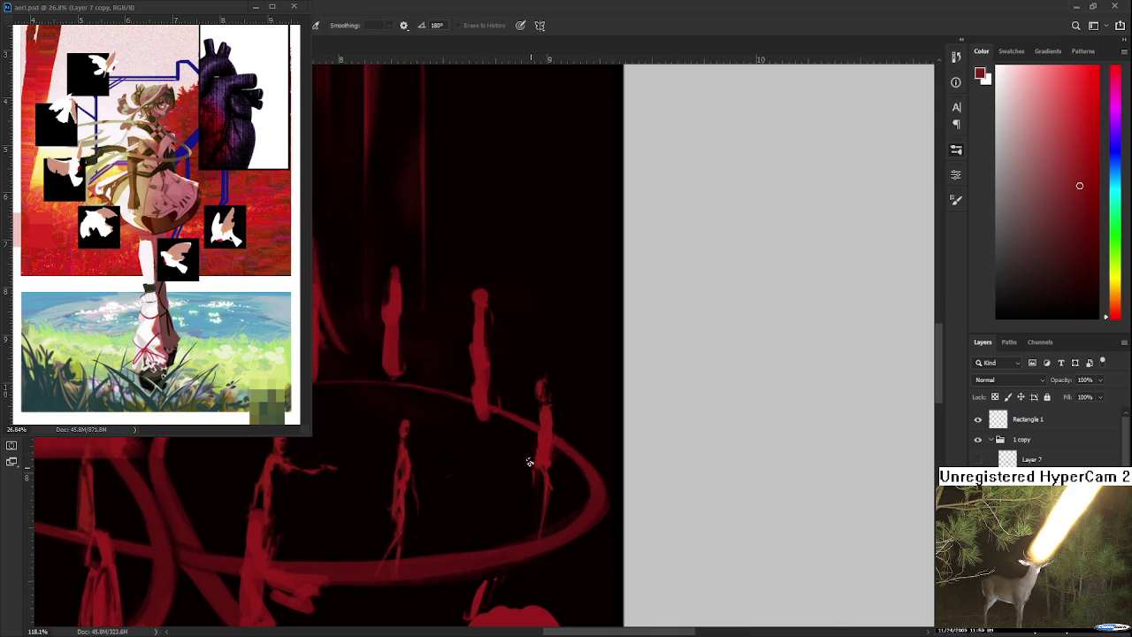
drag(524, 462, 518, 492)
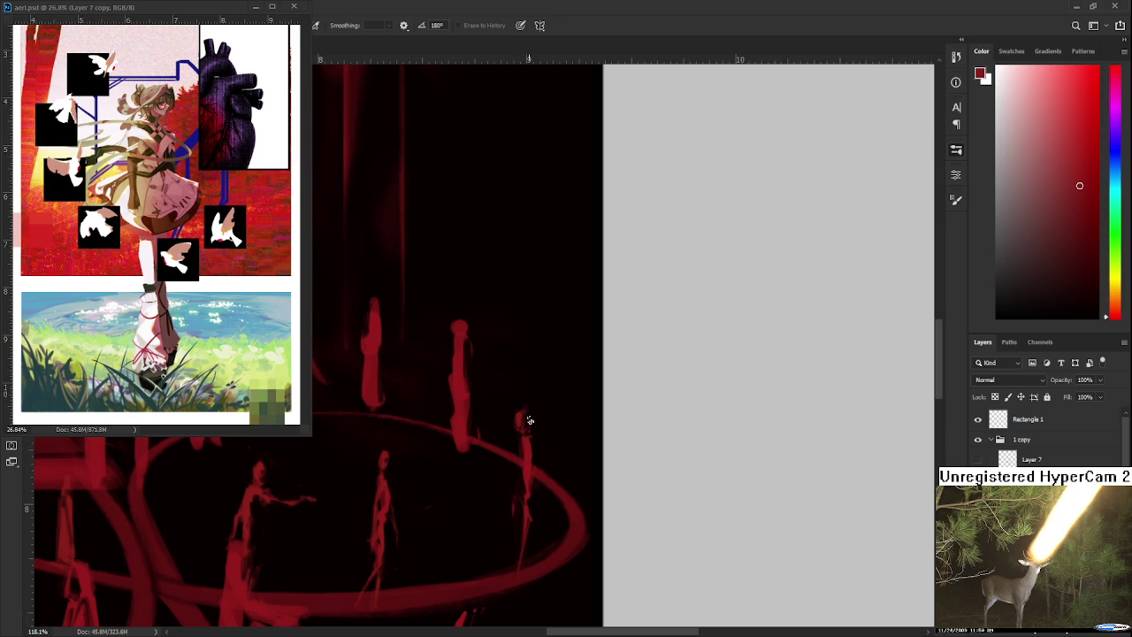
key(b)
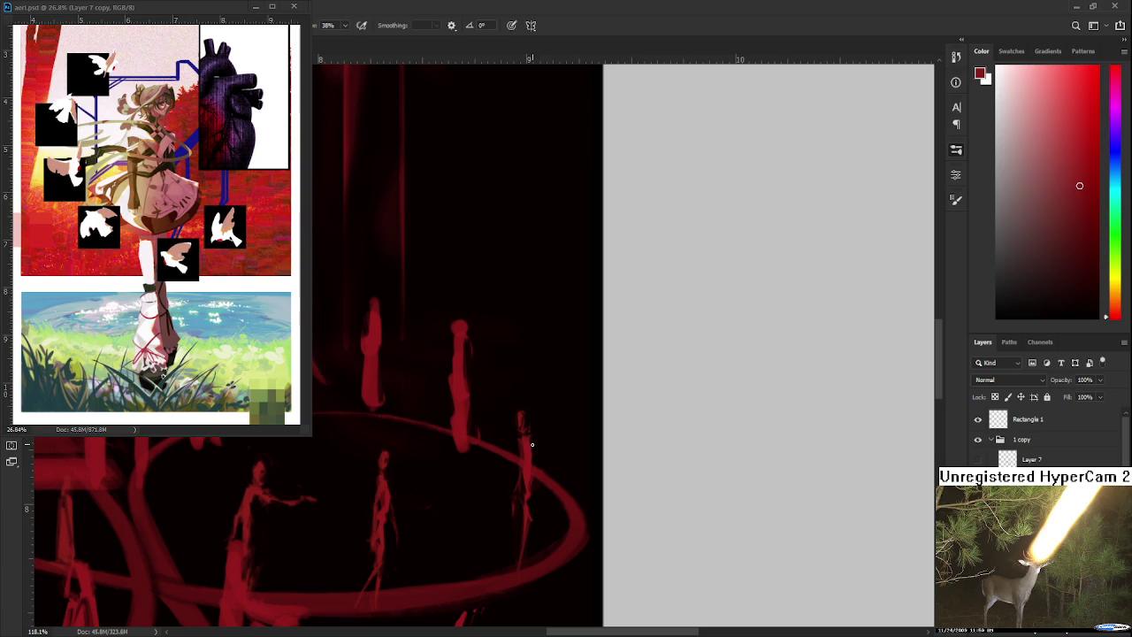
mouse_move(546, 463)
mouse_down()
mouse_move(541, 502)
mouse_move(546, 491)
mouse_up()
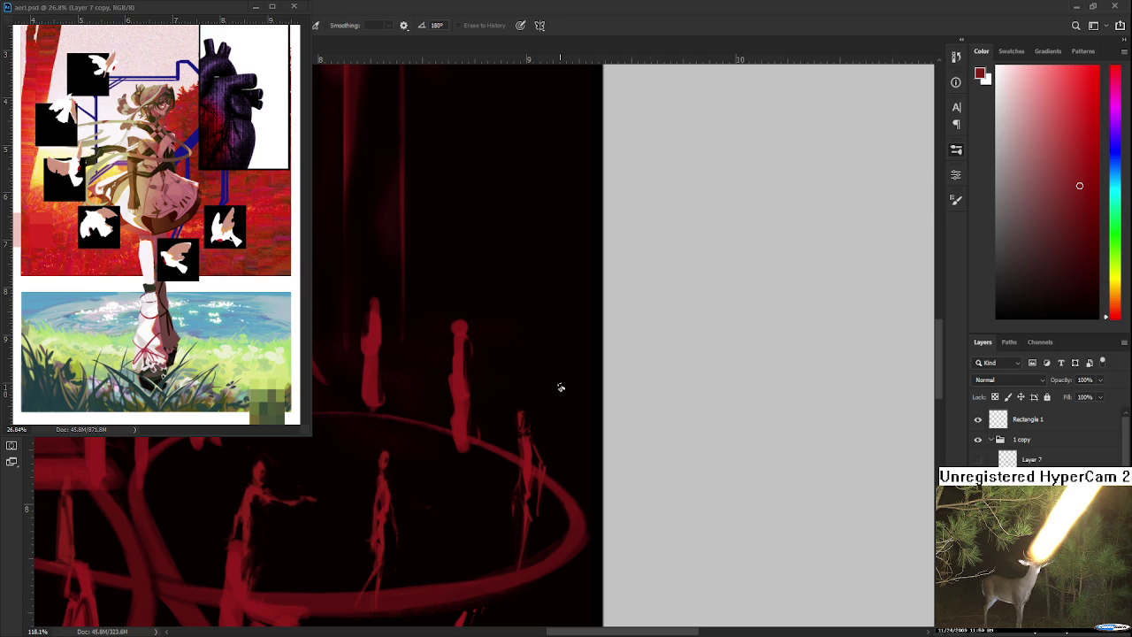
Erase a small patch from the right-hand red figure on the ring
key(b)
key(e)
key(b)
key(e)
key(b)
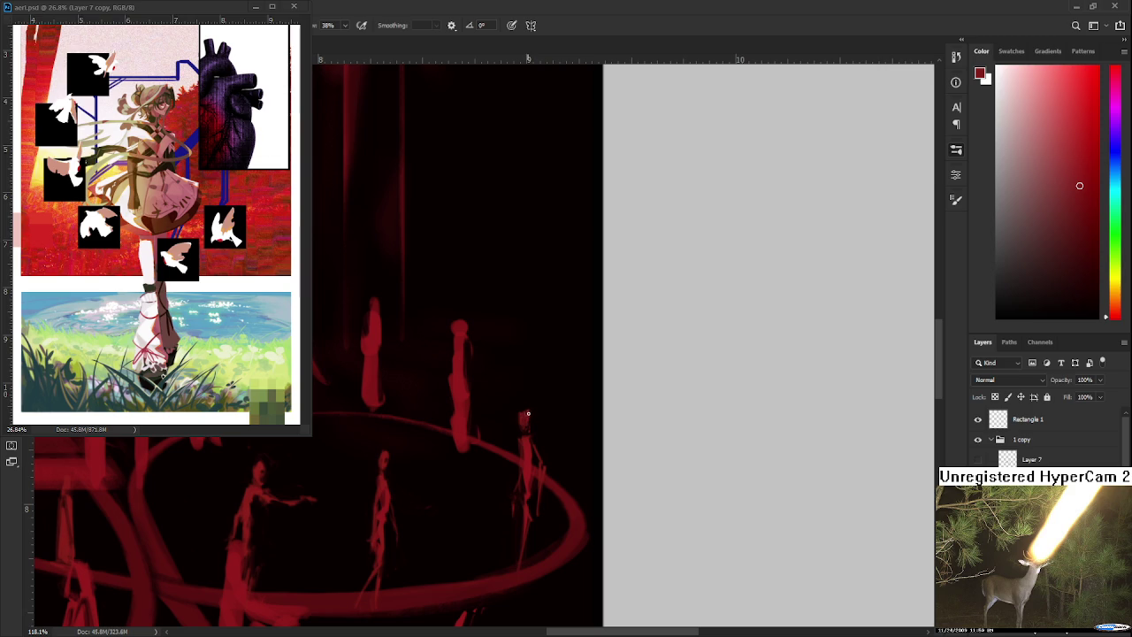
key(e)
key(b)
key(e)
drag(528, 455, 529, 465)
key(b)
Erase along the right figure's legs to thin them into sketchy lines
scroll(526, 508, down, 1)
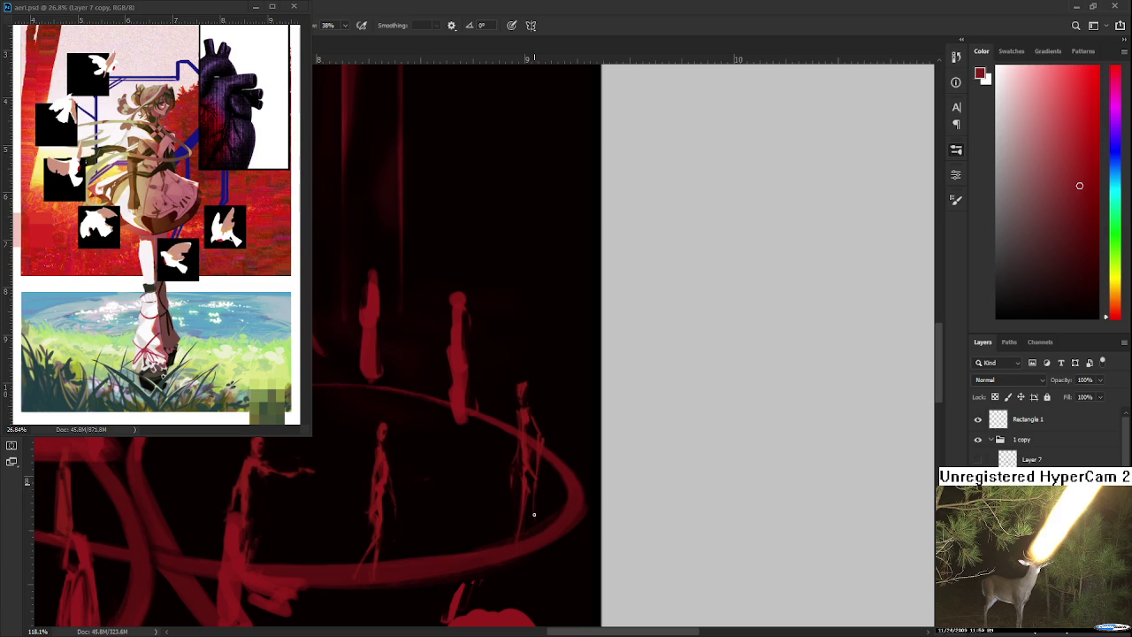
key(e)
drag(513, 503, 527, 495)
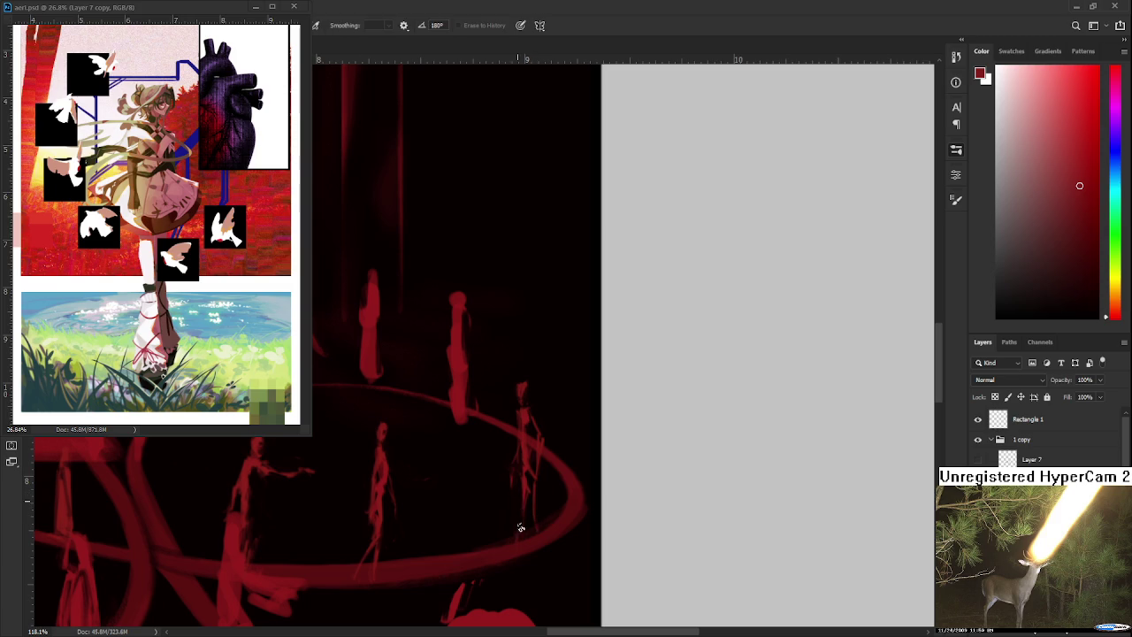
key(b)
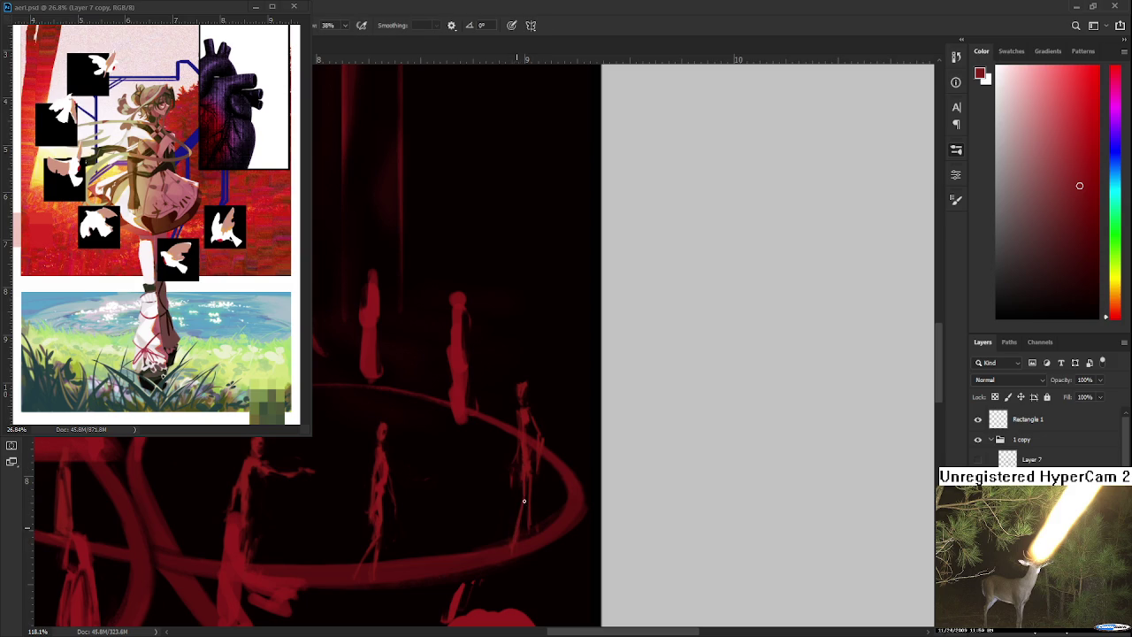
scroll(516, 449, down, 2)
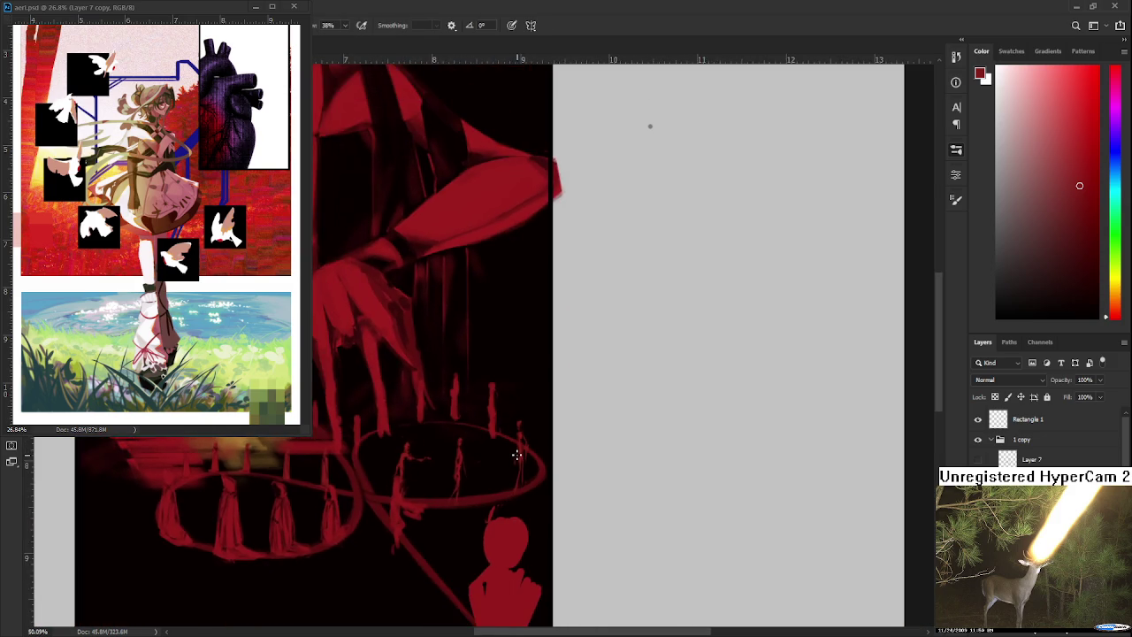
scroll(517, 449, down, 1)
scroll(522, 447, down, 1)
scroll(528, 447, down, 1)
scroll(528, 446, up, 1)
scroll(527, 447, up, 1)
scroll(525, 447, up, 1)
scroll(524, 449, up, 1)
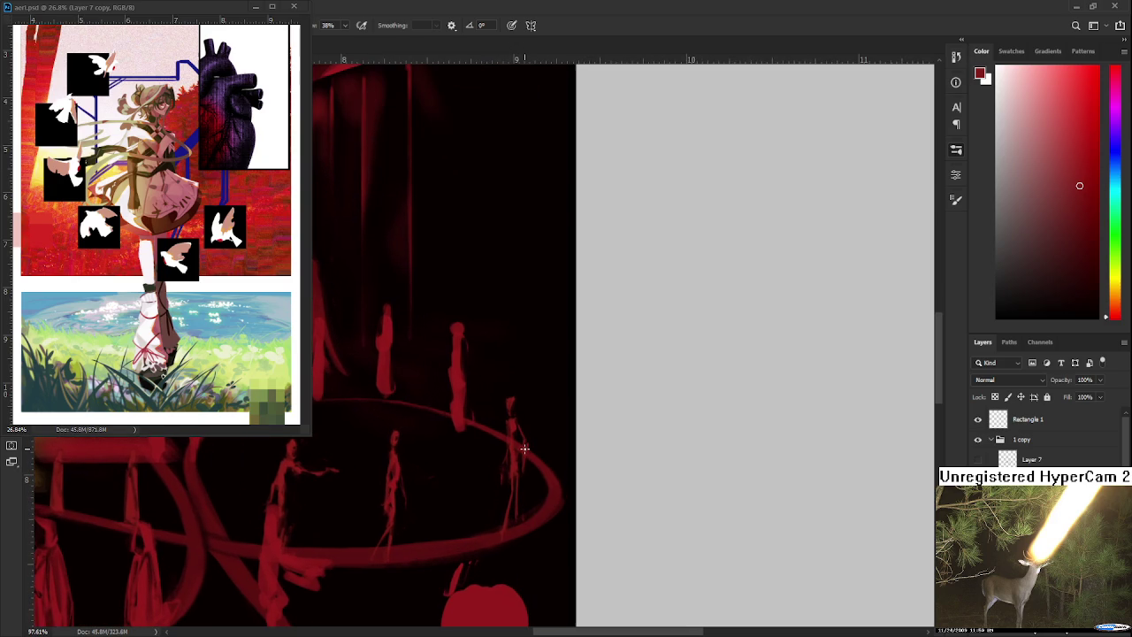
Lasso the rightmost ring figure, move it slightly left and tilt it a little
key(l)
mouse_move(496, 411)
mouse_down()
mouse_move(546, 362)
mouse_move(488, 473)
mouse_move(494, 414)
mouse_up()
key(ctrl+t)
drag(513, 487, 495, 493)
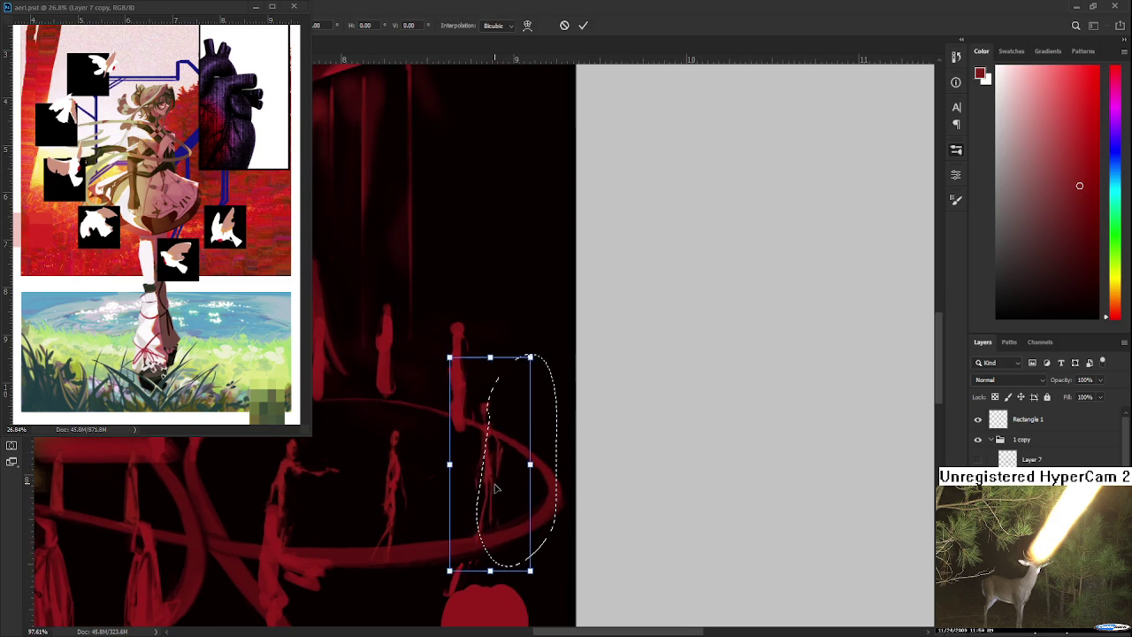
drag(602, 394, 603, 384)
key(Return)
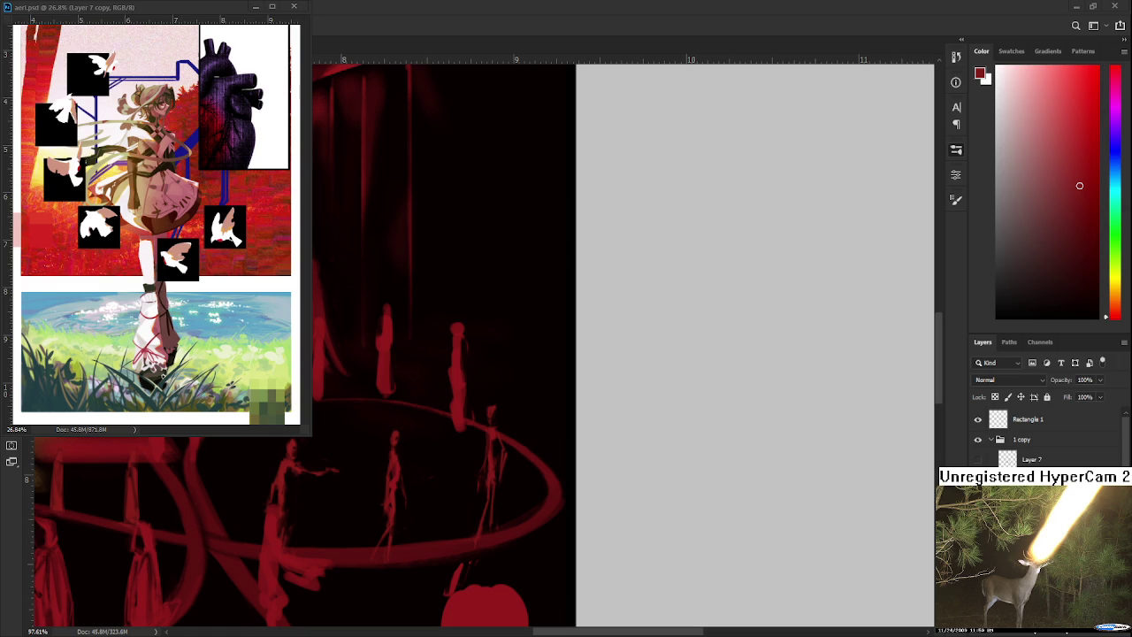
Zoom out to review the whole painting
scroll(521, 545, down, 1)
scroll(521, 544, down, 1)
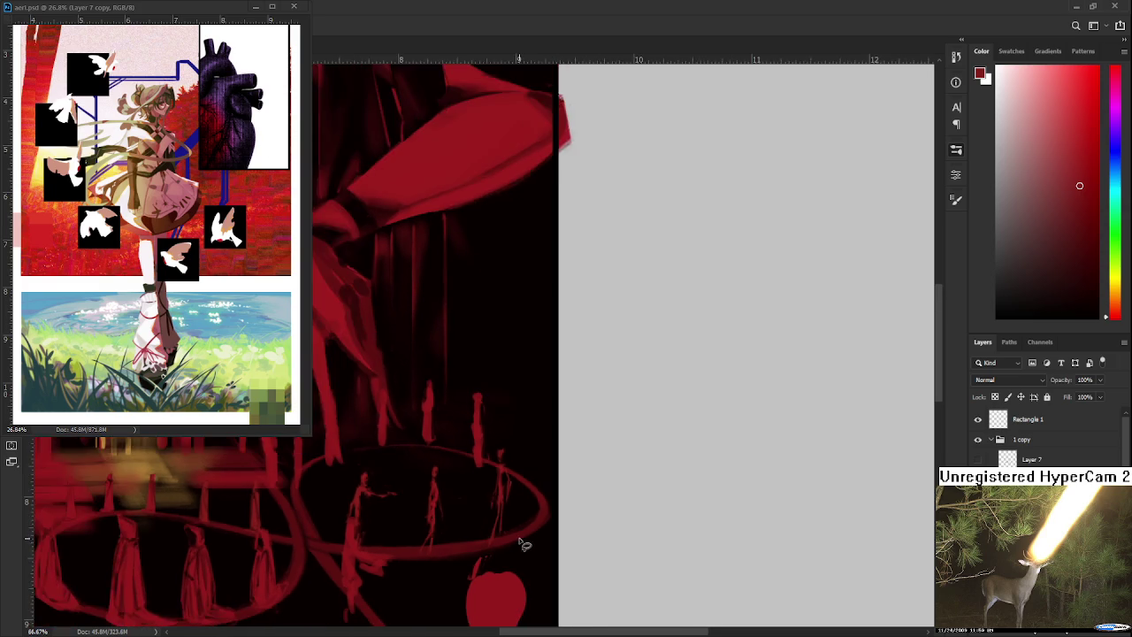
scroll(509, 522, down, 1)
scroll(500, 498, down, 1)
scroll(500, 498, down, 1)
scroll(550, 478, down, 1)
drag(513, 493, 538, 472)
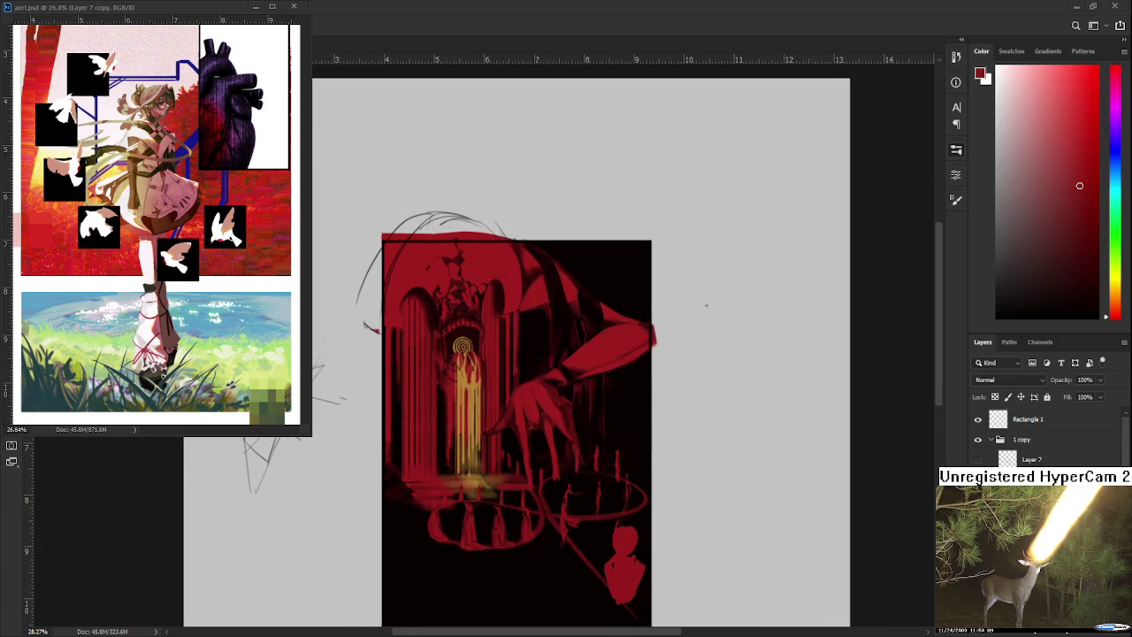
Zoom back in and lasso the small figures on the right-hand ring
scroll(706, 306, up, 2)
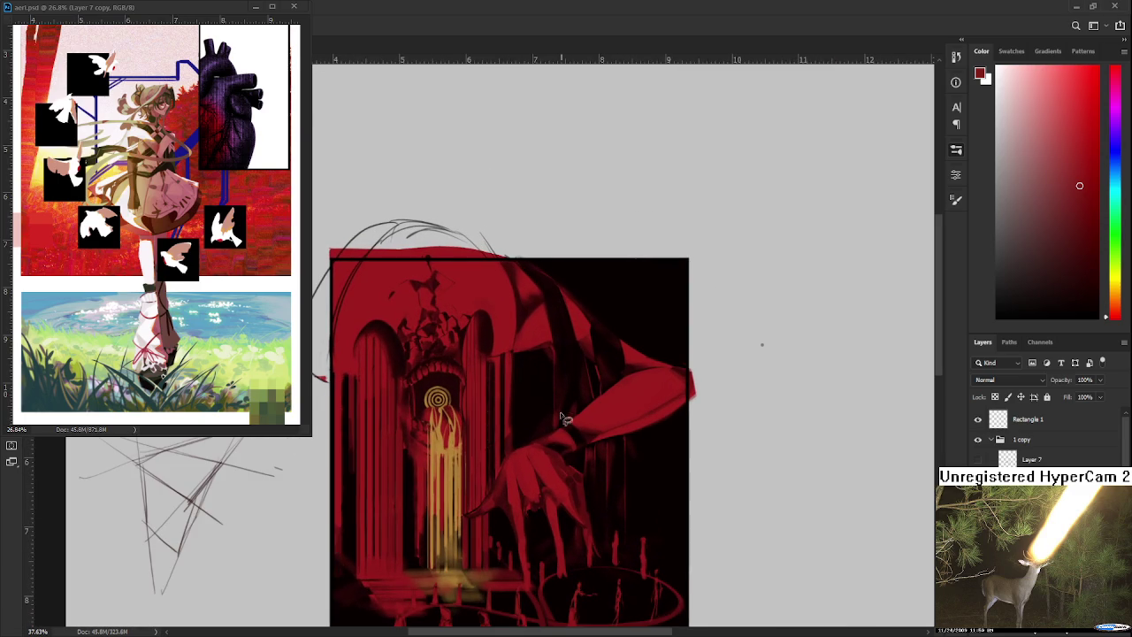
scroll(566, 518, down, 3)
scroll(555, 467, up, 2)
scroll(563, 469, up, 2)
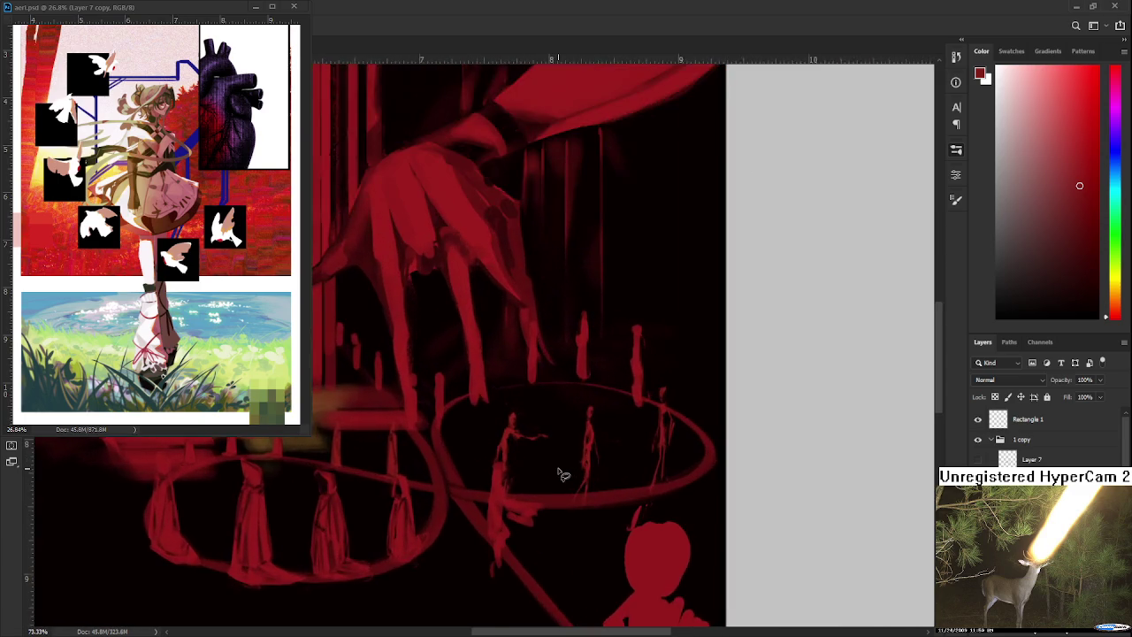
scroll(575, 478, up, 1)
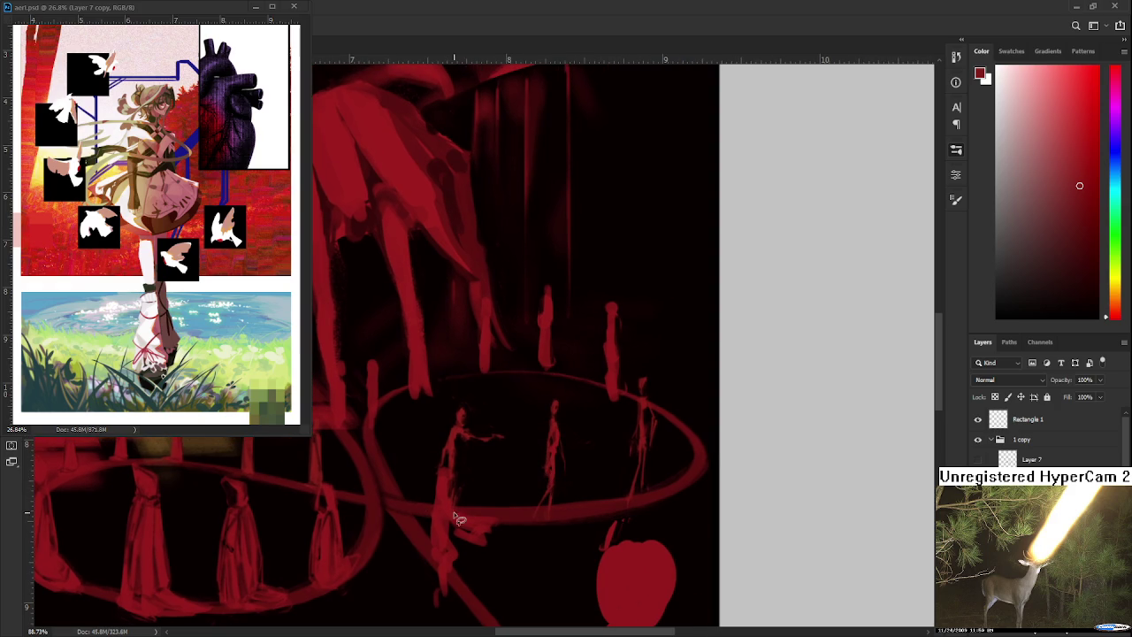
mouse_move(430, 474)
mouse_down()
mouse_move(455, 407)
mouse_move(551, 392)
mouse_move(591, 430)
mouse_move(642, 372)
mouse_move(701, 507)
mouse_move(578, 523)
mouse_move(430, 619)
mouse_move(447, 507)
mouse_up()
scroll(473, 511, down, 1)
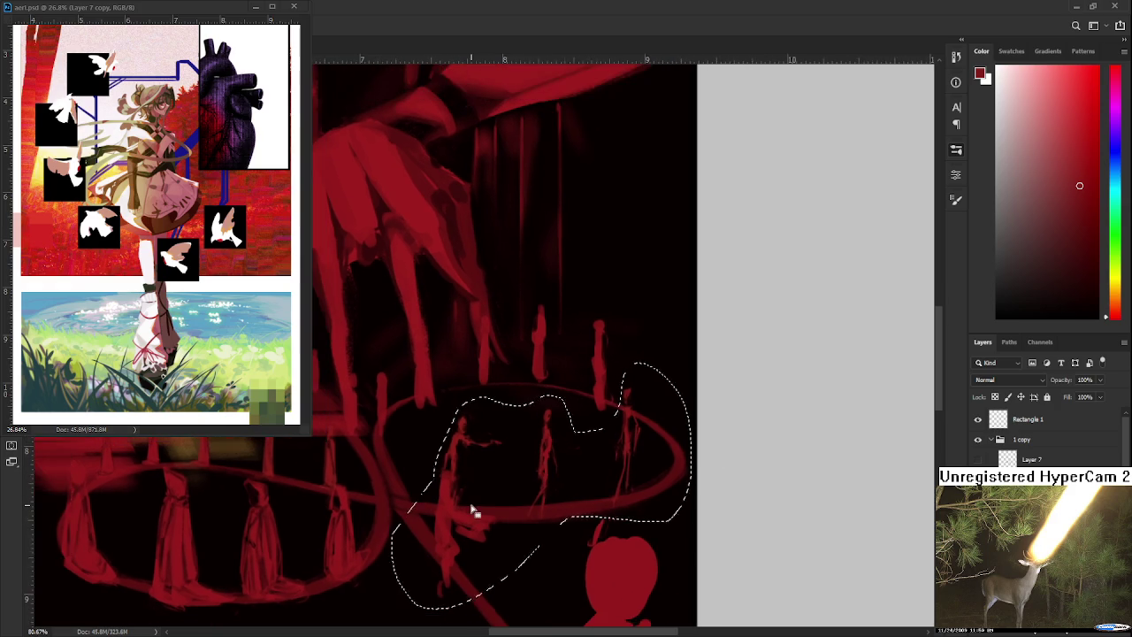
Scale up the selected right-ring figures, shift them slightly left, then zoom out
scroll(473, 511, down, 1)
key(ctrl+t)
drag(652, 387, 687, 359)
drag(404, 359, 388, 358)
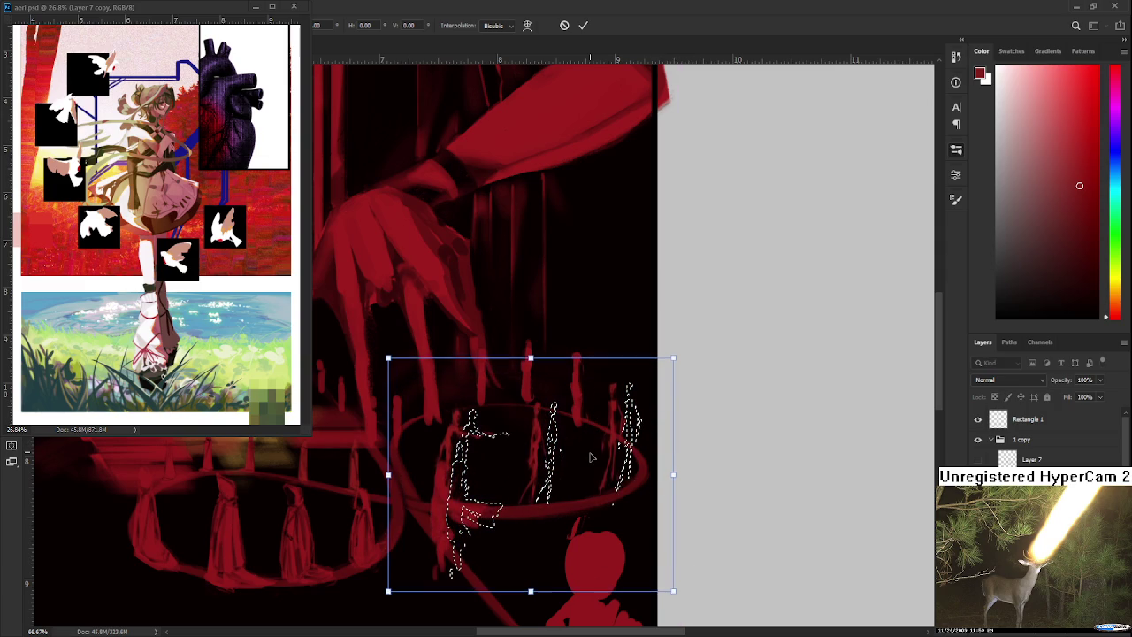
drag(591, 455, 575, 459)
key(Return)
scroll(596, 508, down, 1)
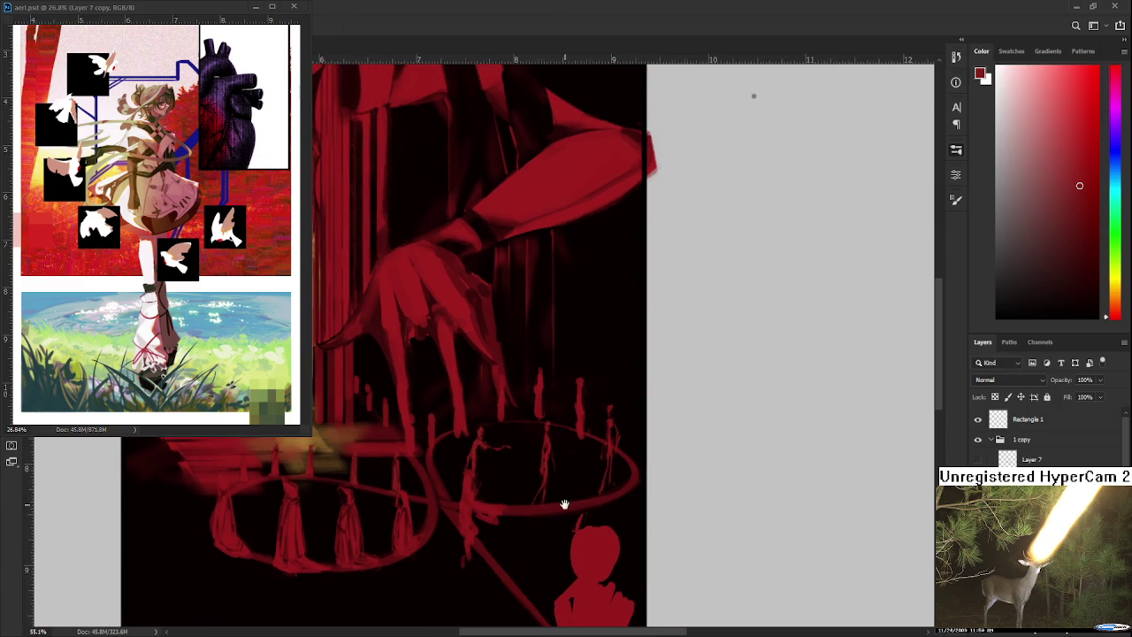
scroll(620, 480, down, 2)
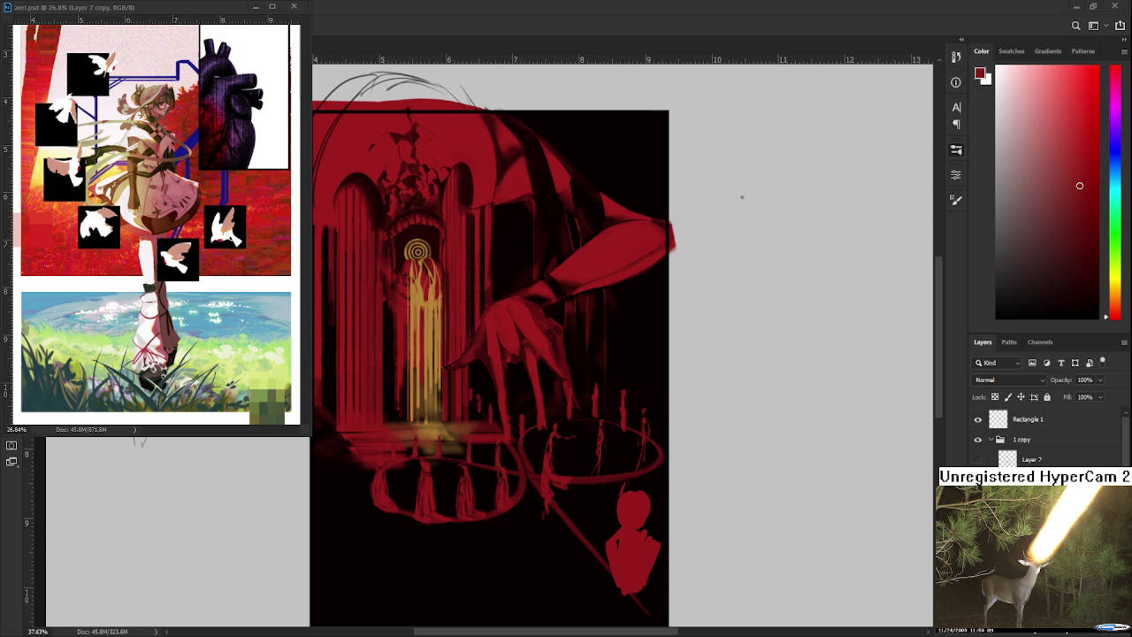
scroll(637, 454, up, 5)
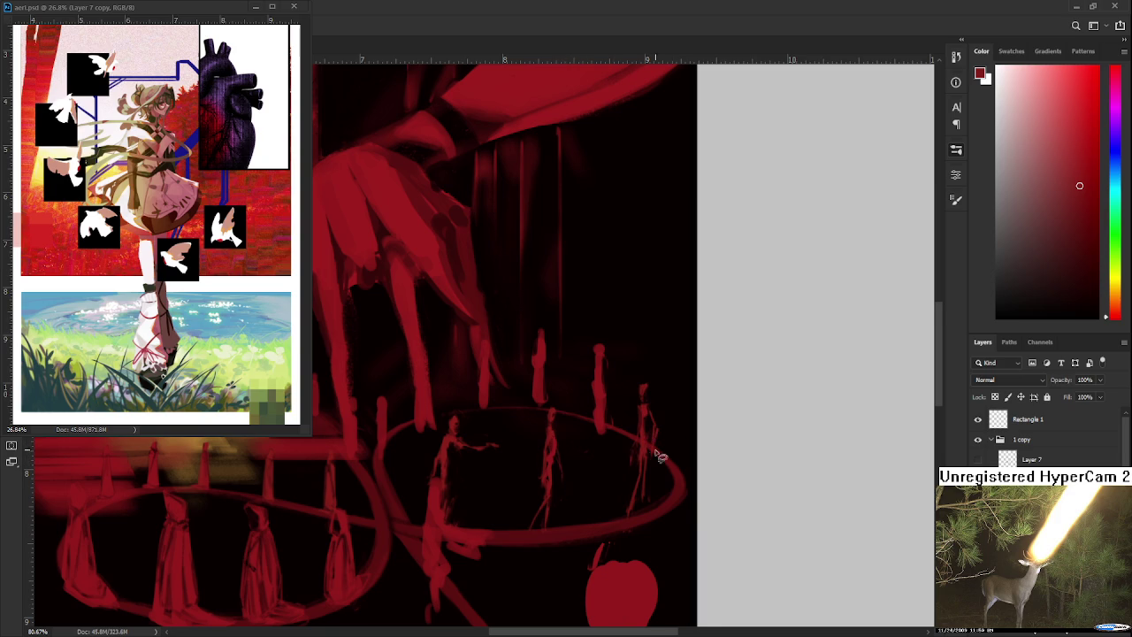
Zoom in on the rightmost ring figure and switch to the Eraser
scroll(672, 444, up, 2)
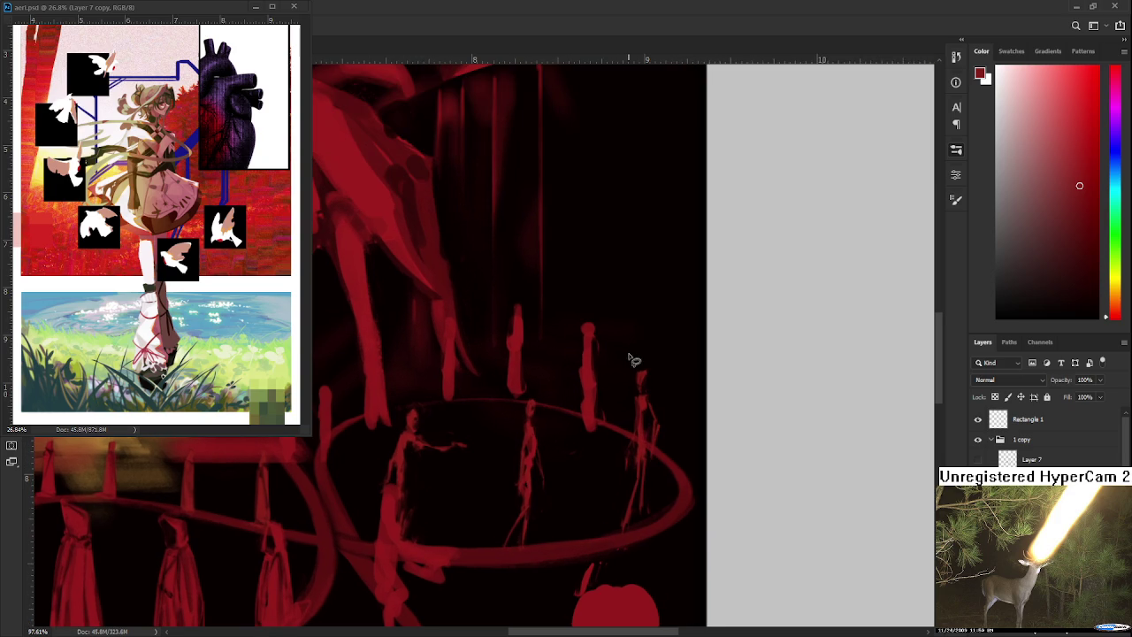
drag(622, 386, 589, 392)
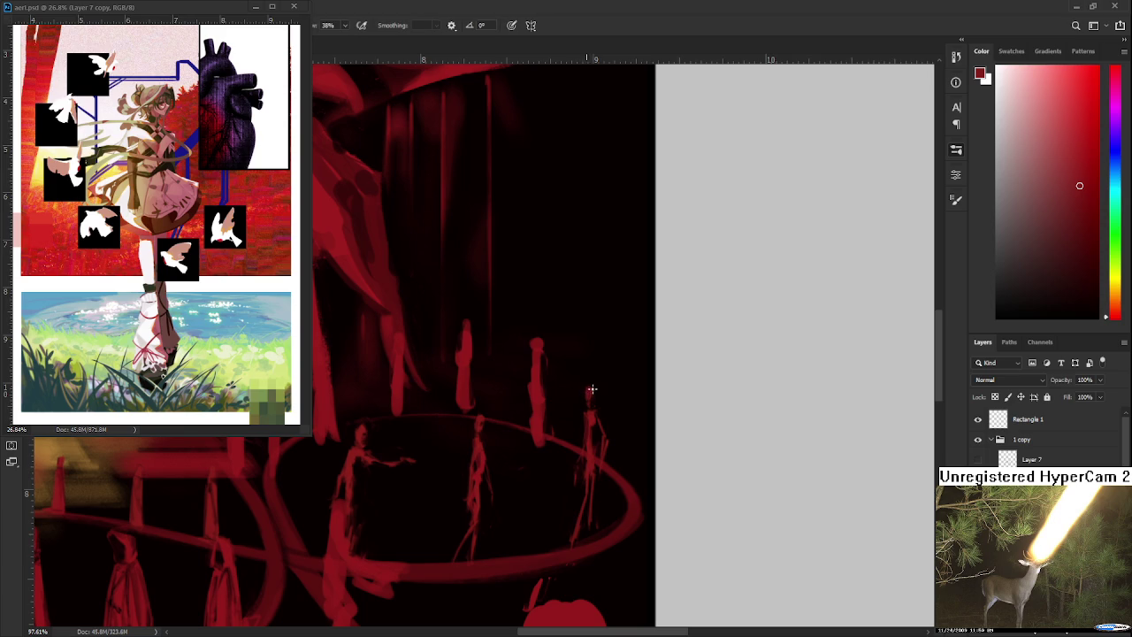
key(e)
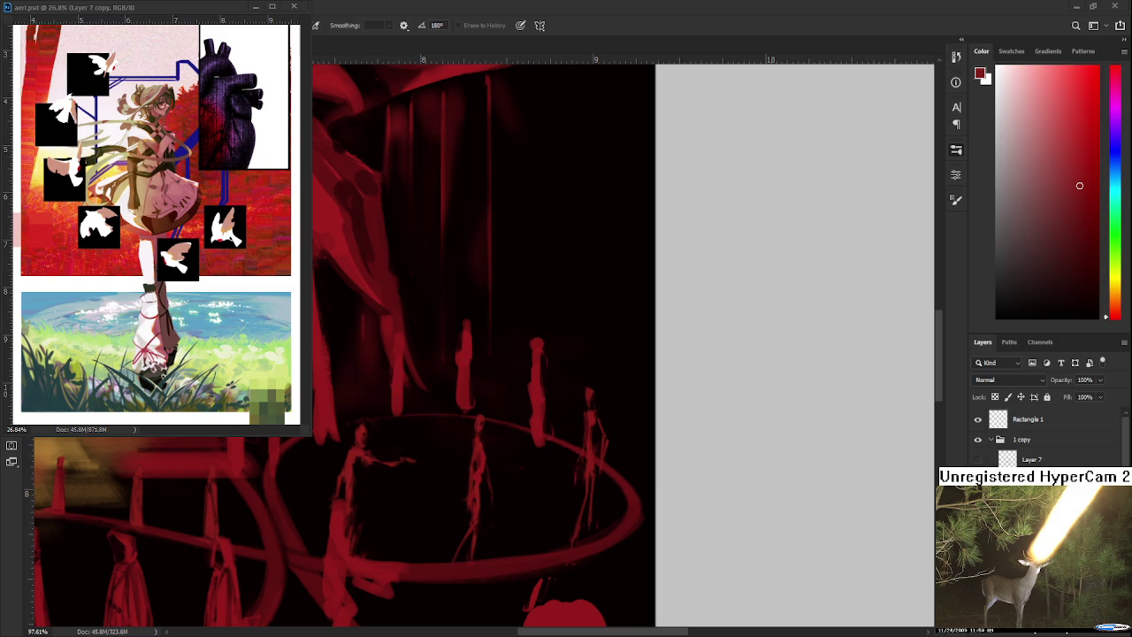
Paint and erase small strokes to sharpen the rightmost figure on the ring
scroll(596, 462, up, 1)
scroll(595, 462, up, 1)
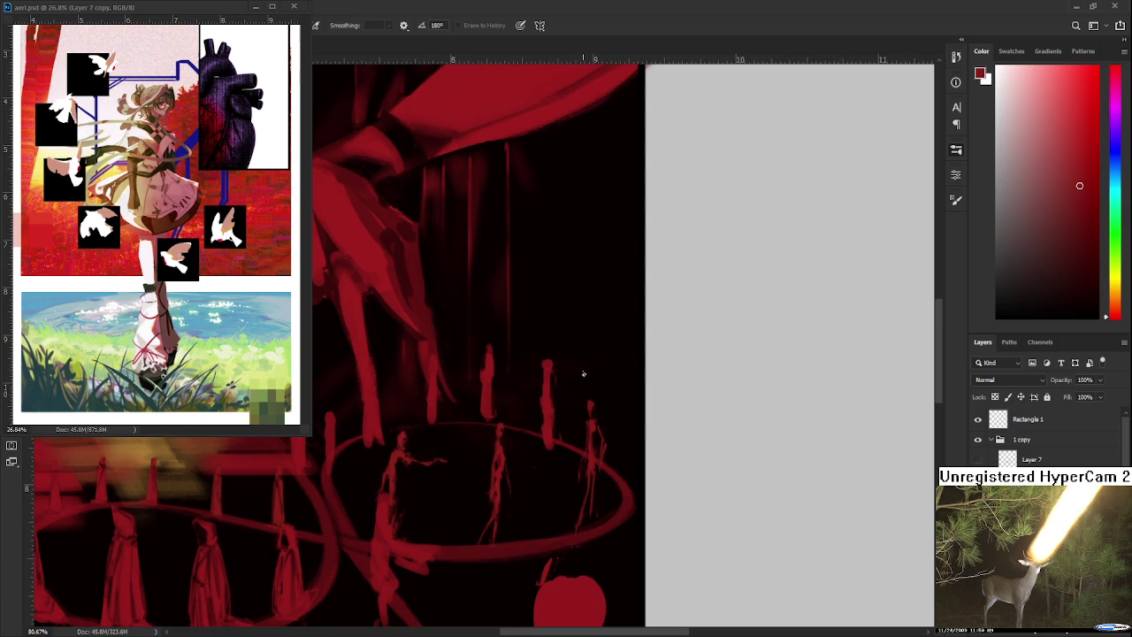
key(b)
key(e)
key(b)
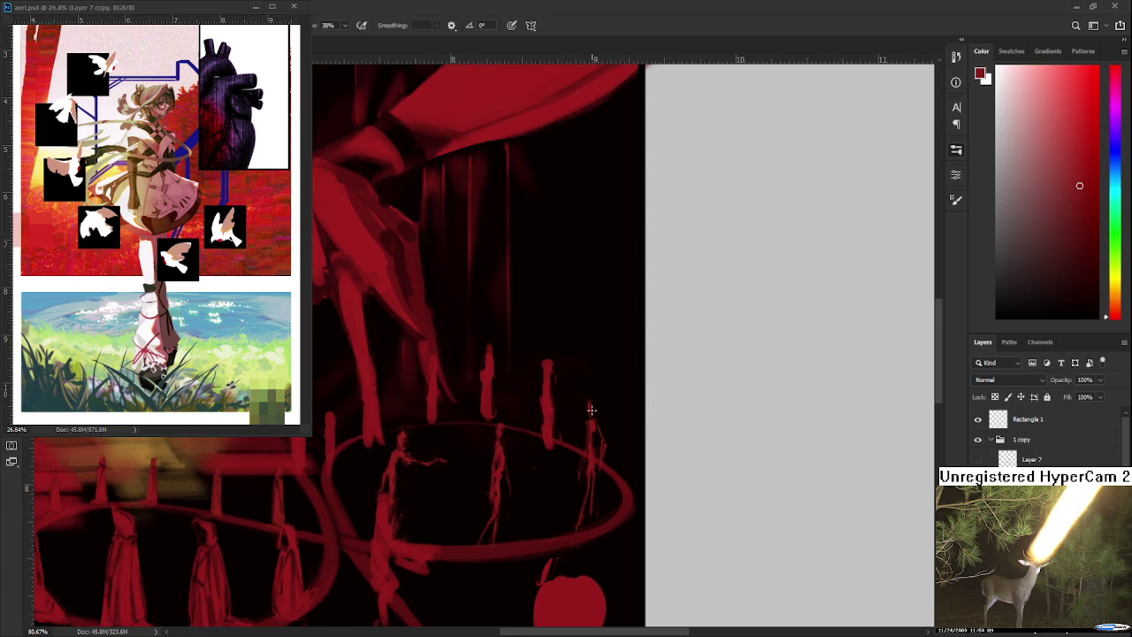
key(e)
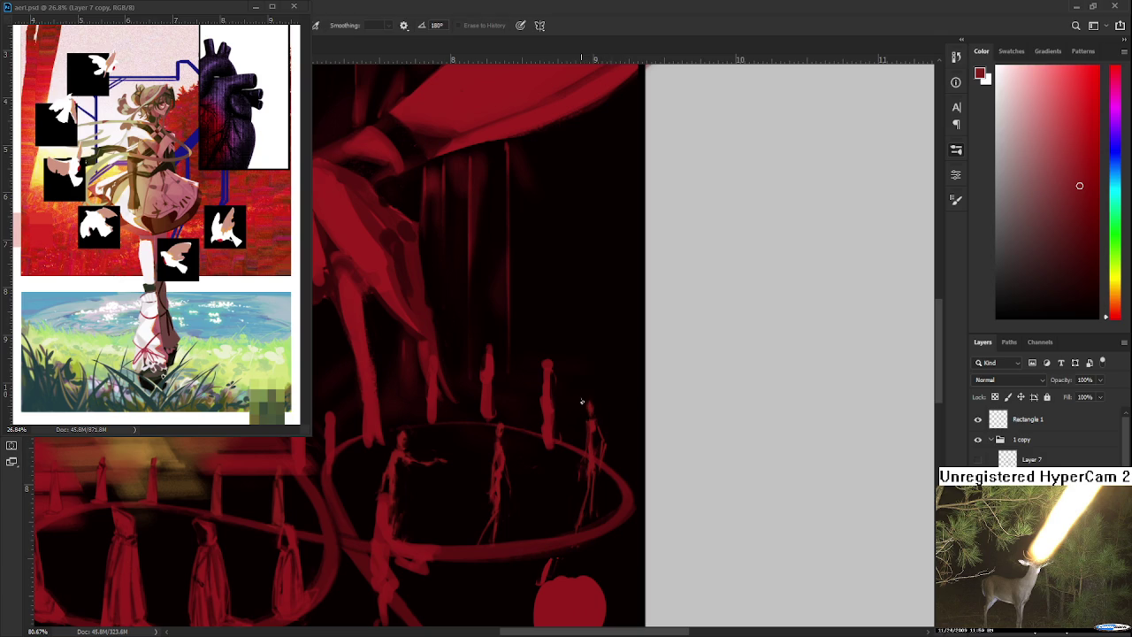
mouse_move(576, 410)
mouse_down()
mouse_move(624, 417)
mouse_move(562, 412)
mouse_up()
key(b)
key(e)
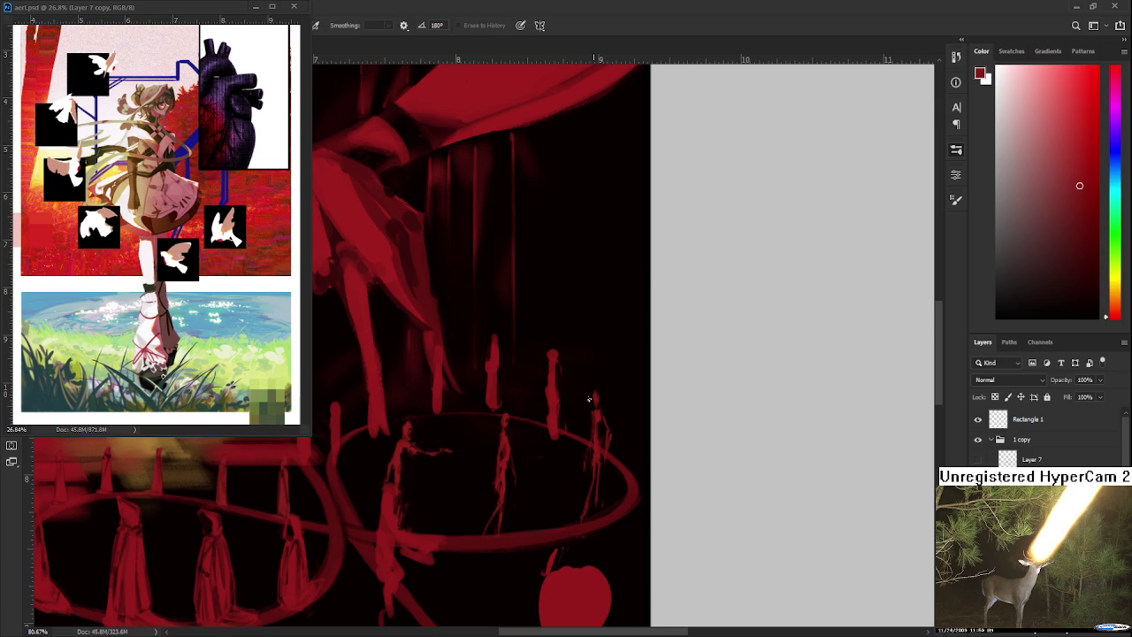